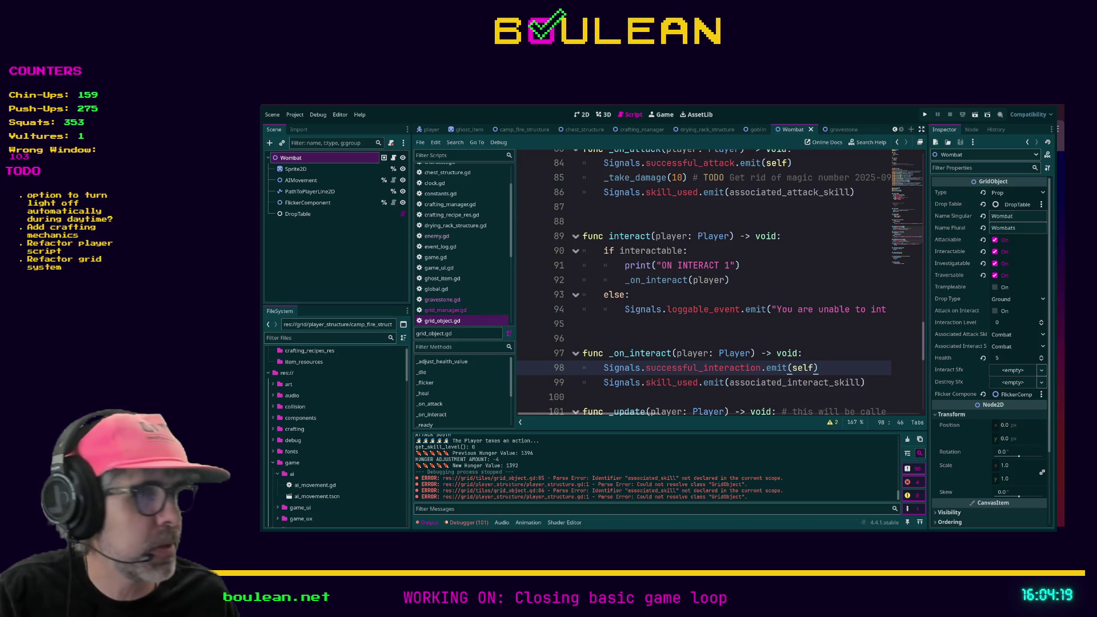
- Add a blank line after line 99 in grid_object.gd, save, then close all open scripts
{"action": "left_click_drag", "start_coordinate": [866, 382], "coordinate": [630, 382]}
{"action": "scroll", "coordinate": [629, 397], "scroll_direction": "down", "scroll_amount": 2}
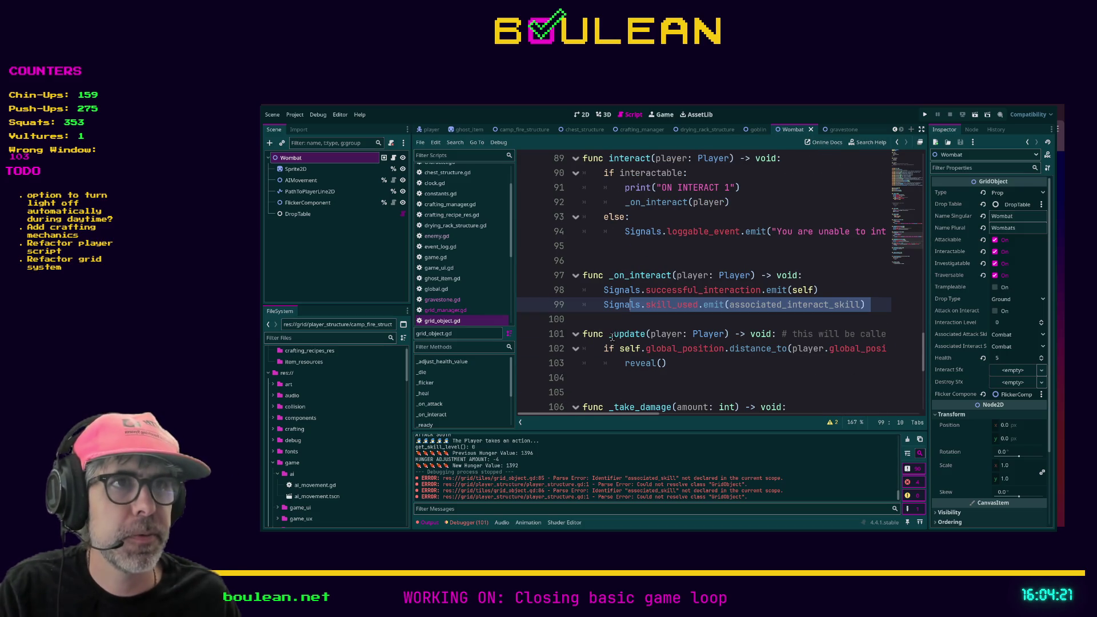
{"action": "left_click", "coordinate": [616, 322]}
{"action": "key", "text": "Return"}
{"action": "key", "text": "Up"}
{"action": "key", "text": "ctrl+s"}
{"action": "left_click", "coordinate": [448, 301]}
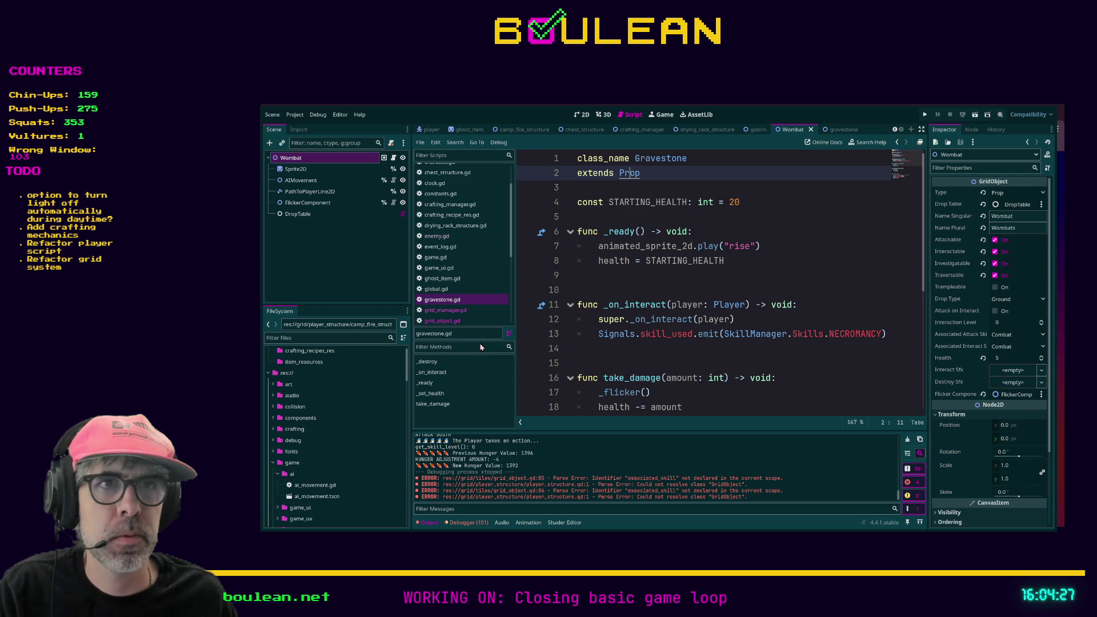
{"action": "key", "text": "ctrl+shift+w"}
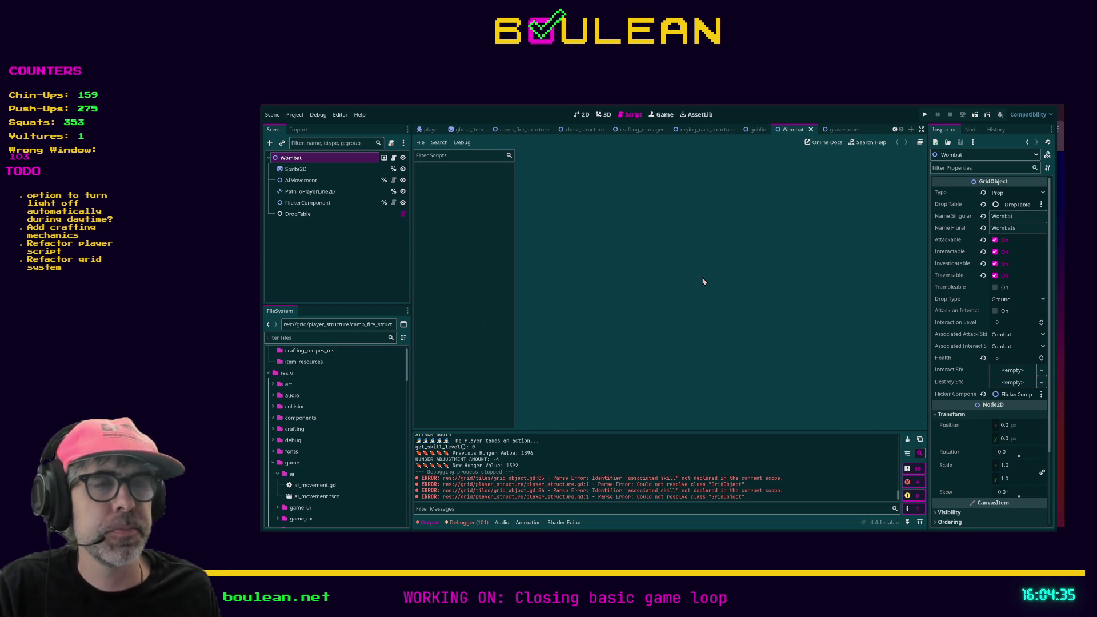
- Filter FileSystem files by 'grid_', locate grid_object.gd, and open it in the script editor
{"action": "left_click", "coordinate": [461, 155]}
{"action": "left_click", "coordinate": [353, 338]}
{"action": "type", "text": "grid_"}
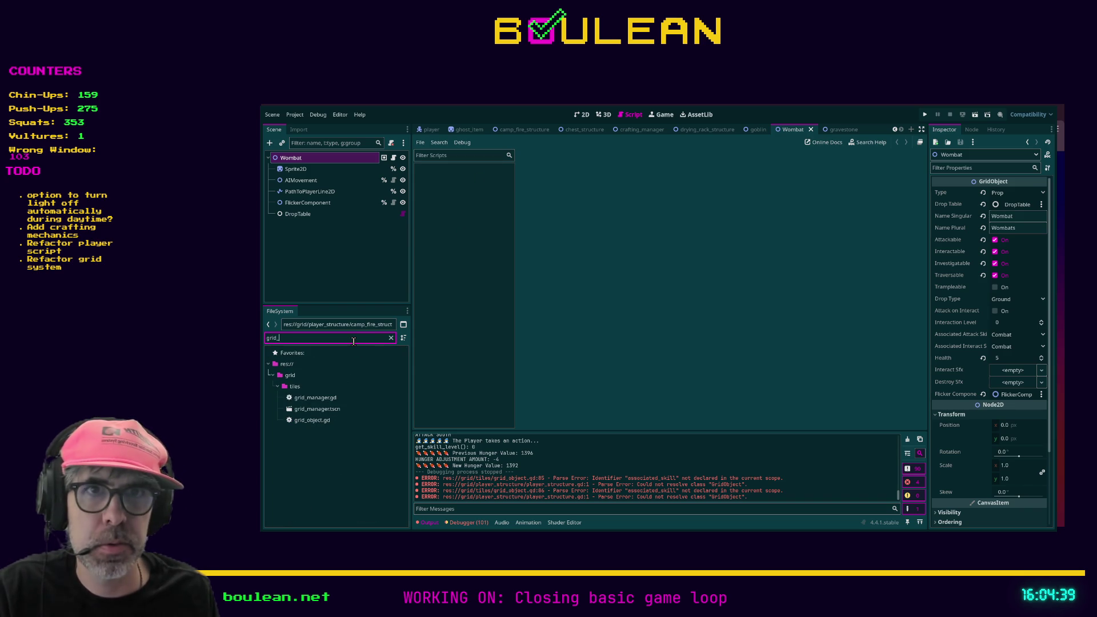
{"action": "left_click", "coordinate": [323, 421]}
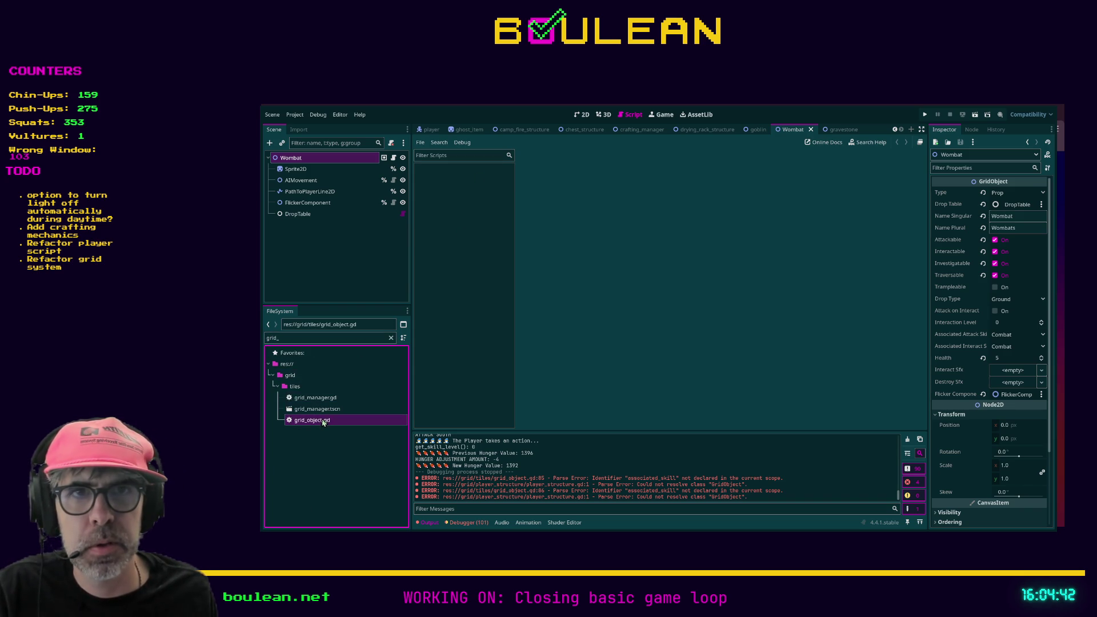
{"action": "left_click", "coordinate": [391, 338]}
{"action": "scroll", "coordinate": [369, 377], "scroll_direction": "down", "scroll_amount": 3}
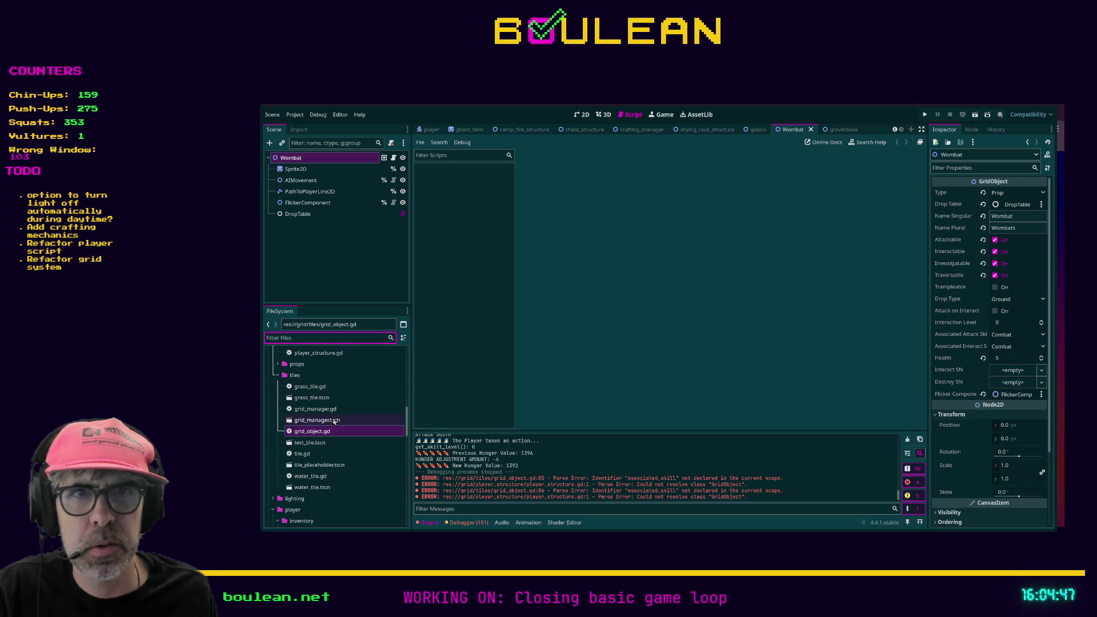
{"action": "scroll", "coordinate": [347, 425], "scroll_direction": "up", "scroll_amount": 2}
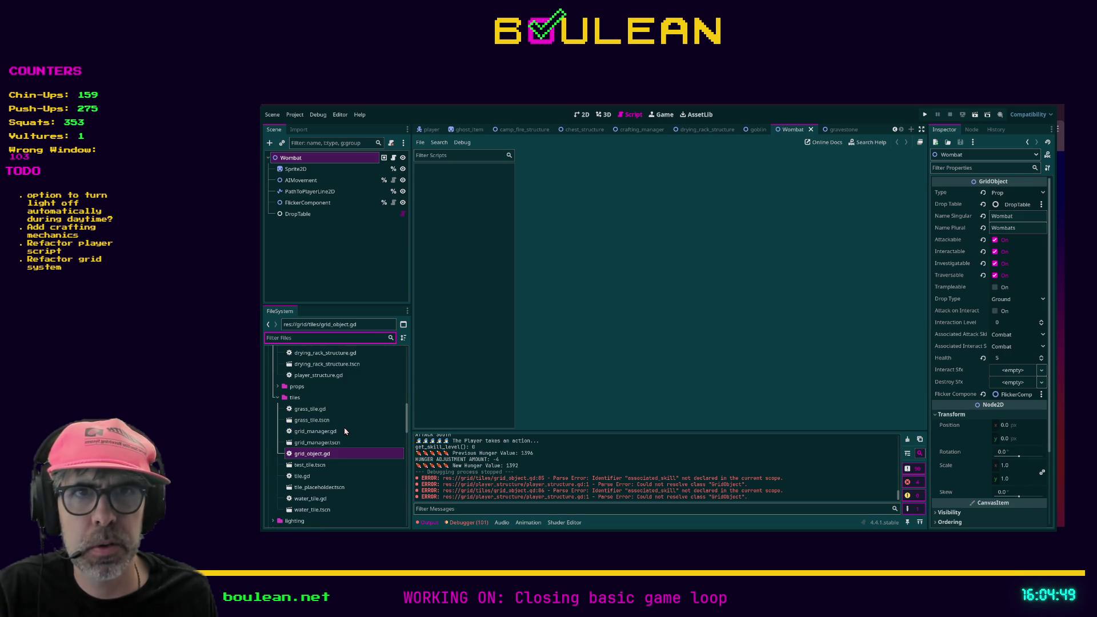
{"action": "scroll", "coordinate": [345, 431], "scroll_direction": "up", "scroll_amount": 1}
{"action": "double_click", "coordinate": [326, 501]}
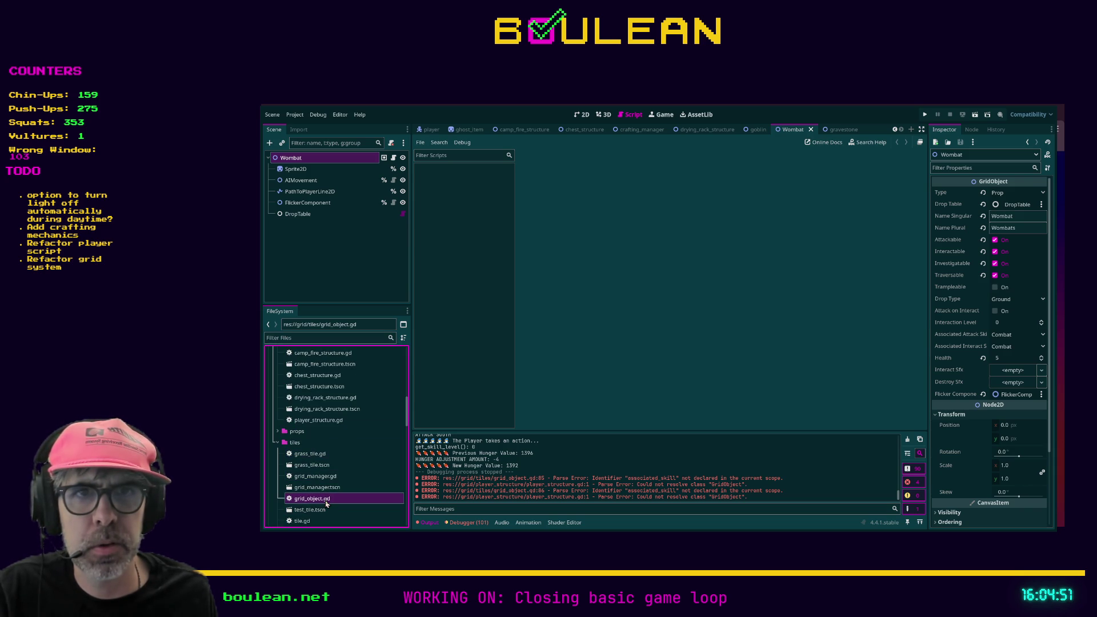
{"action": "scroll", "coordinate": [686, 313], "scroll_direction": "up", "scroll_amount": 20}
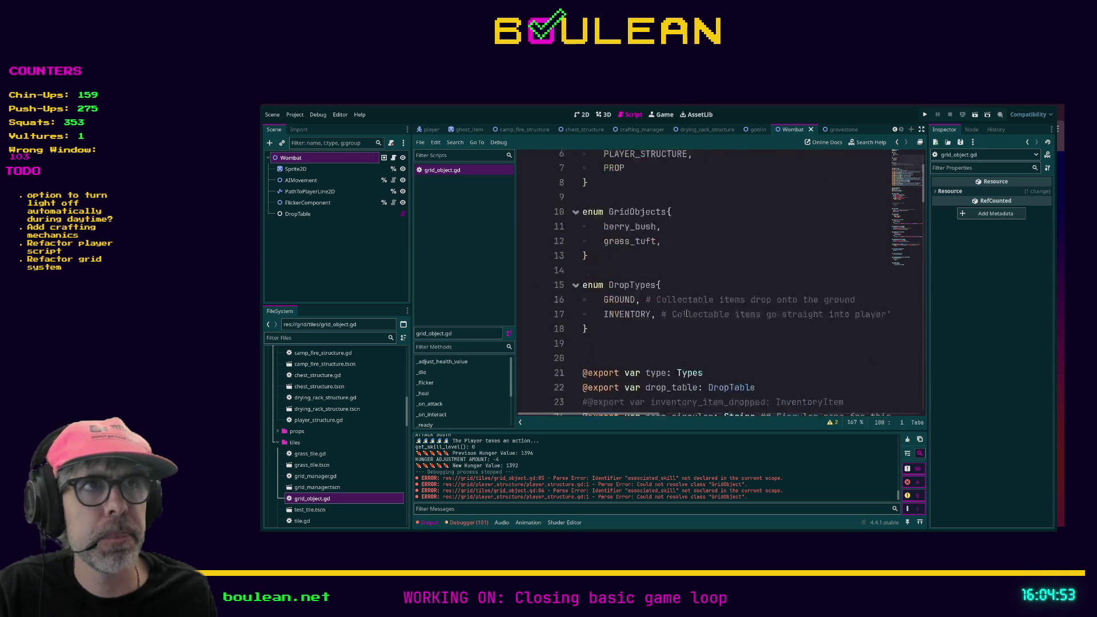
- Run a project-wide Find in Files for GridObject, listing 22 matches across 10 files
{"action": "scroll", "coordinate": [702, 182], "scroll_direction": "down", "scroll_amount": 2}
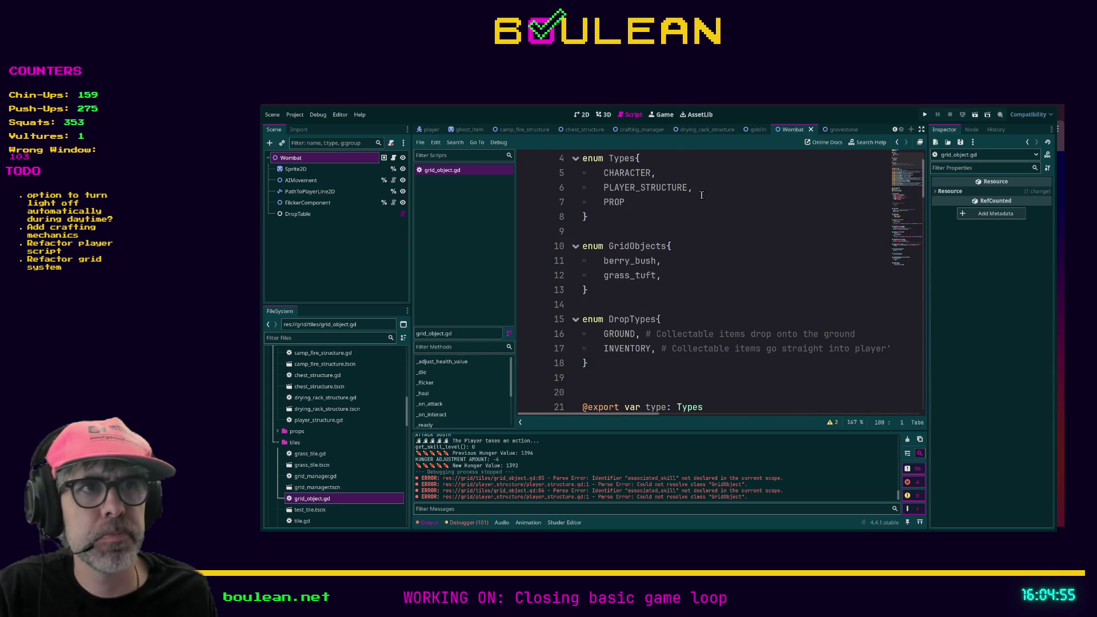
{"action": "scroll", "coordinate": [363, 387], "scroll_direction": "up", "scroll_amount": 1}
{"action": "left_click", "coordinate": [693, 333]}
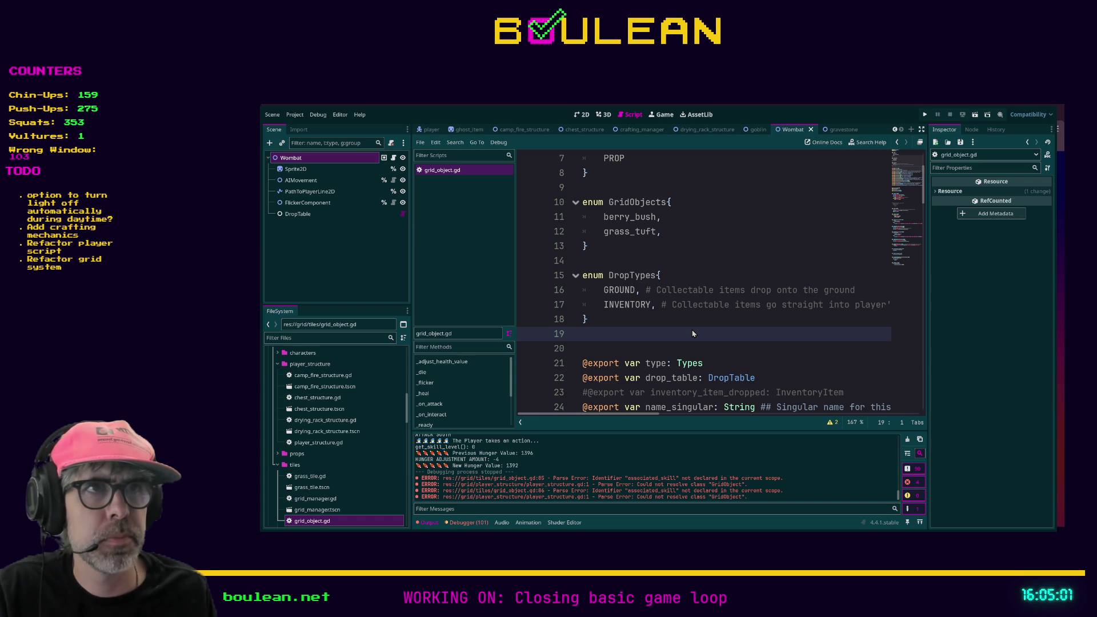
{"action": "key", "text": "ctrl+shift+f"}
{"action": "key", "text": "Return"}
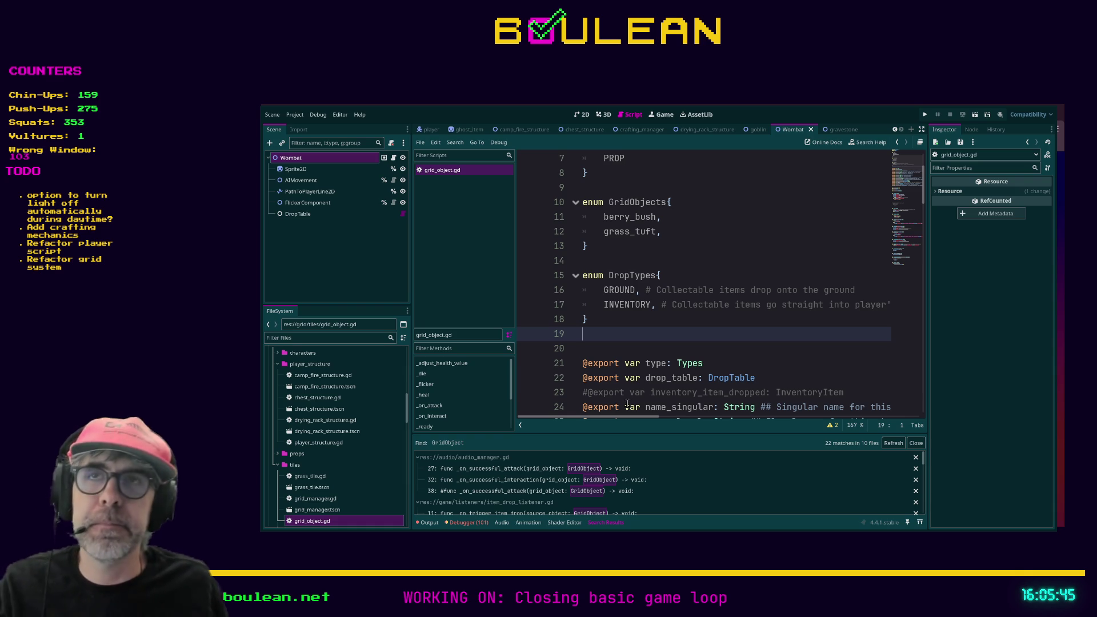
{"action": "left_click", "coordinate": [725, 353]}
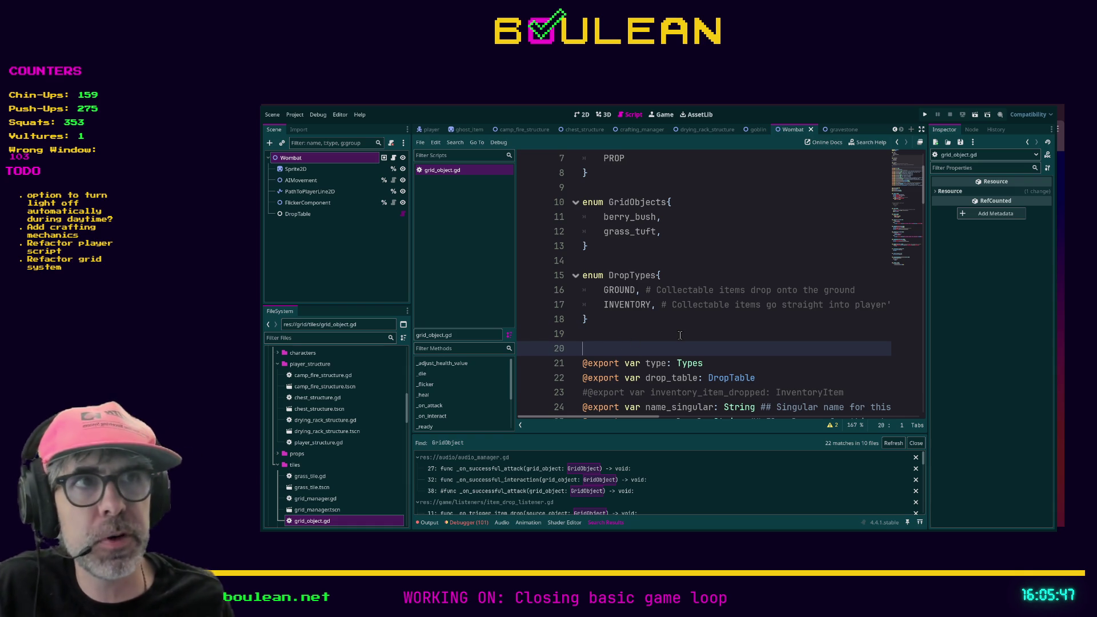
{"action": "key", "text": "BackSpace"}
{"action": "scroll", "coordinate": [697, 336], "scroll_direction": "down", "scroll_amount": 1}
{"action": "left_click", "coordinate": [790, 332]}
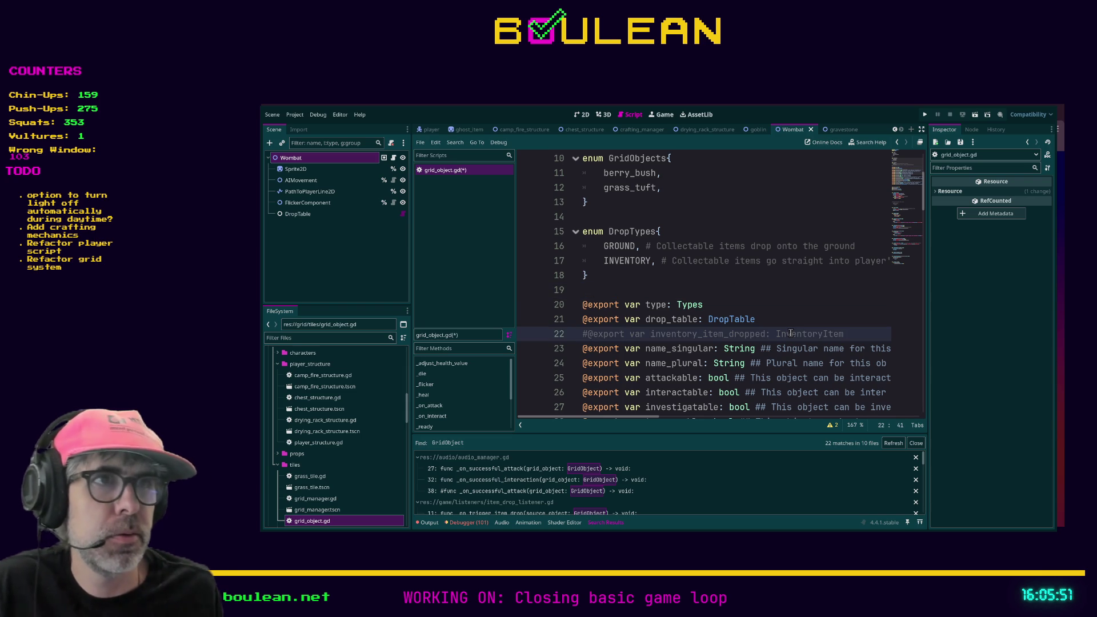
{"action": "triple_click", "coordinate": [791, 332]}
{"action": "key", "text": "BackSpace"}
{"action": "key", "text": "BackSpace"}
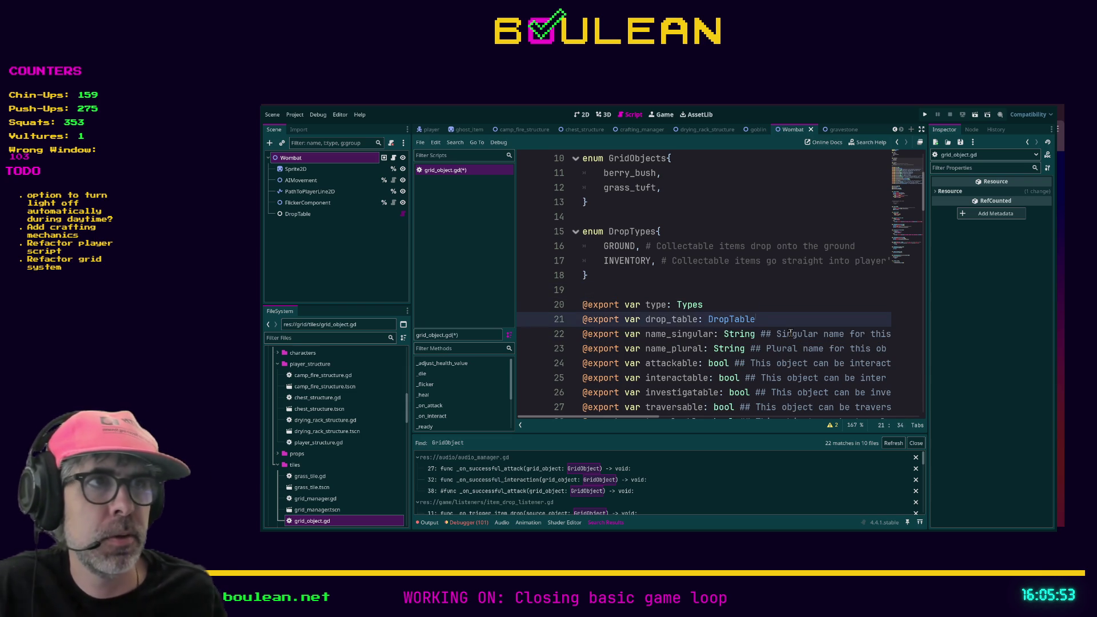
{"action": "key", "text": "ctrl+s"}
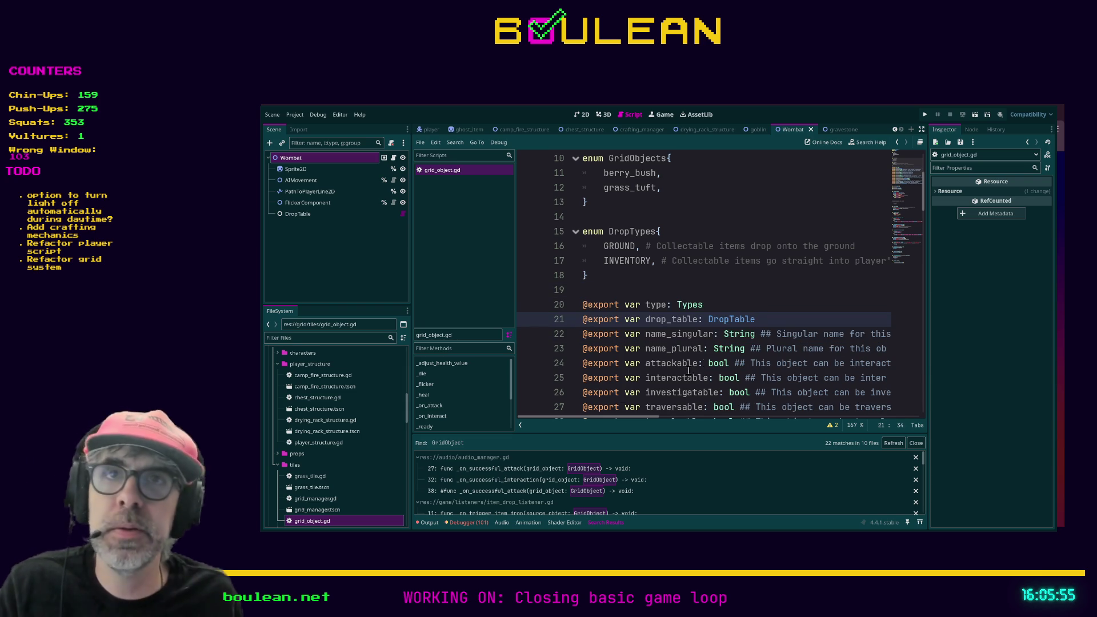
- Step through the GridObject search matches in audio_manager.gd, including lines 32 and 38
{"action": "left_click", "coordinate": [523, 469]}
{"action": "scroll", "coordinate": [711, 295], "scroll_direction": "up", "scroll_amount": 9}
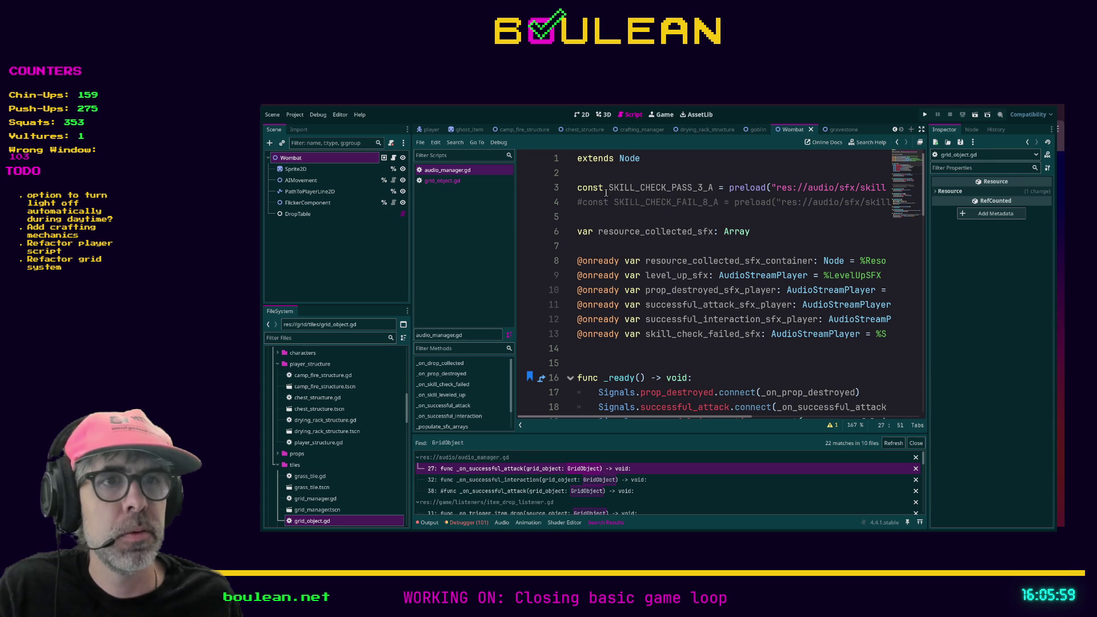
{"action": "left_click", "coordinate": [552, 481]}
{"action": "scroll", "coordinate": [687, 324], "scroll_direction": "up", "scroll_amount": 6}
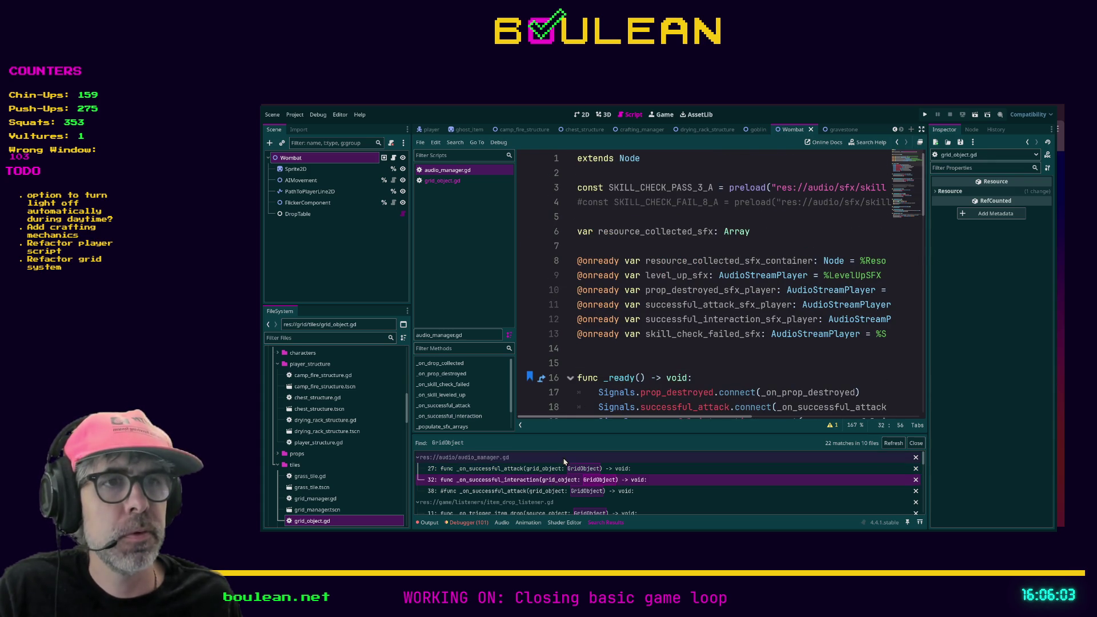
{"action": "left_click", "coordinate": [557, 493]}
{"action": "scroll", "coordinate": [710, 347], "scroll_direction": "up", "scroll_amount": 7}
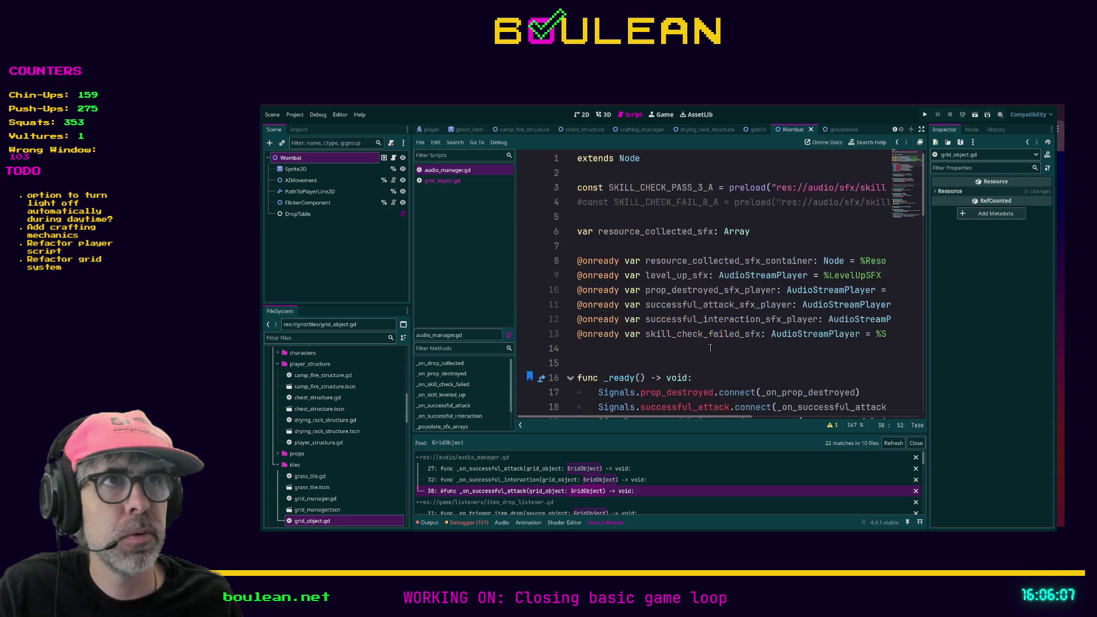
{"action": "scroll", "coordinate": [710, 348], "scroll_direction": "down", "scroll_amount": 1}
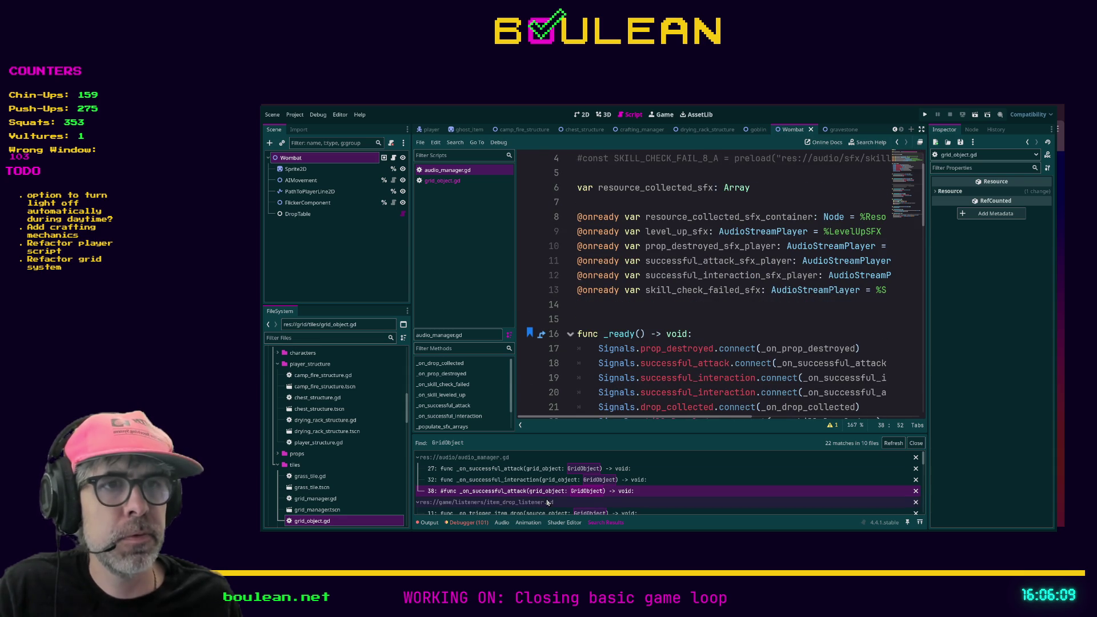
{"action": "scroll", "coordinate": [569, 489], "scroll_direction": "down", "scroll_amount": 2}
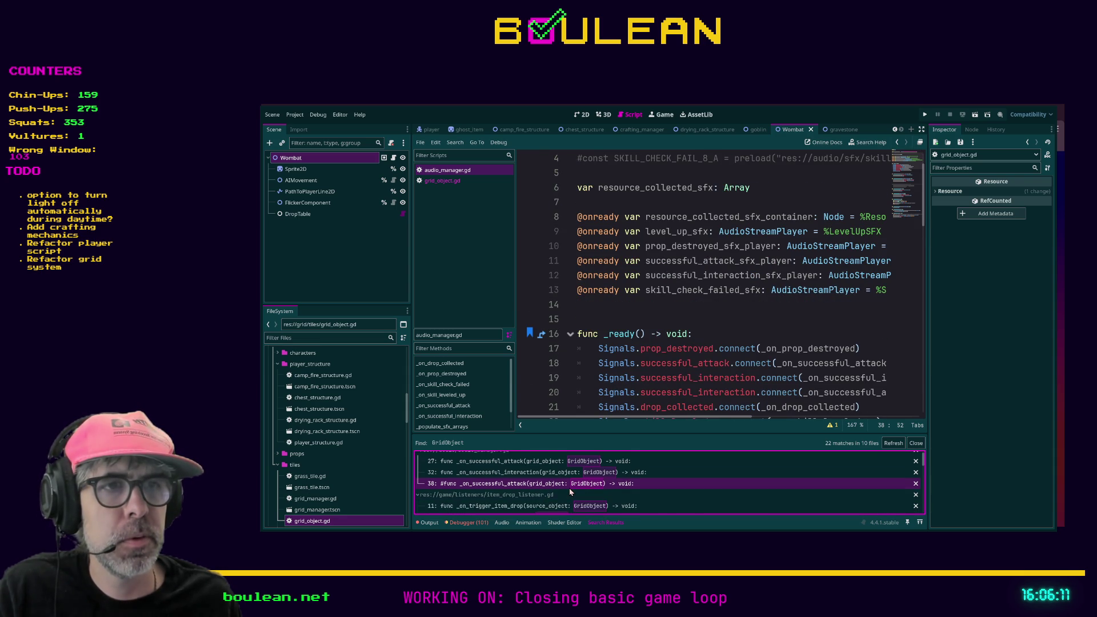
{"action": "scroll", "coordinate": [728, 249], "scroll_direction": "up", "scroll_amount": 1}
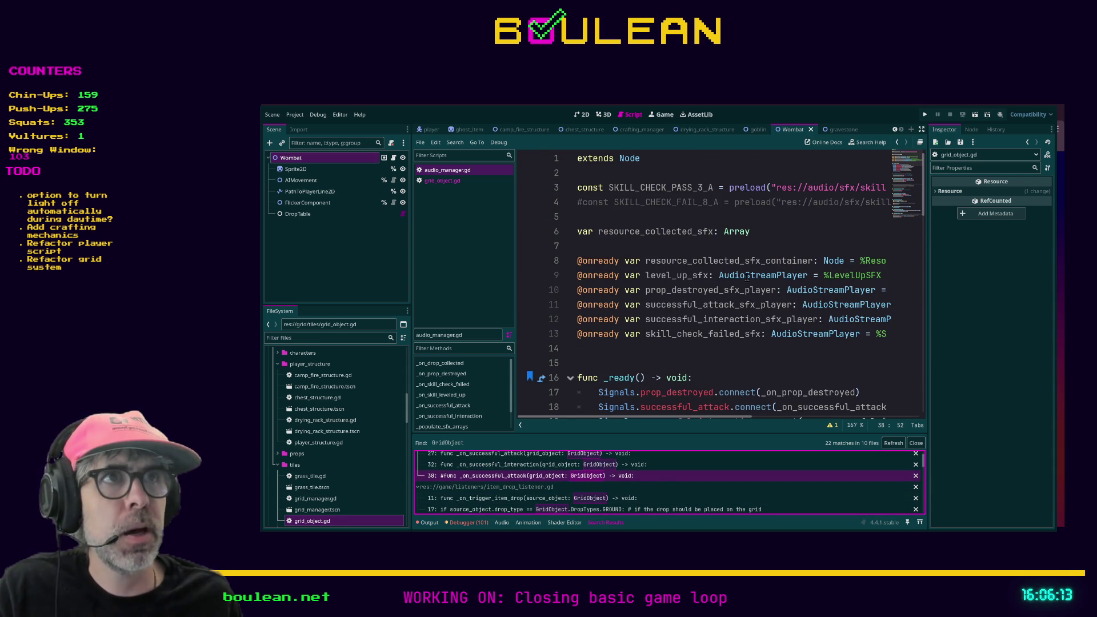
- Search the project for 'extends GridObject' and open character.gd at that line
{"action": "left_click", "coordinate": [728, 249]}
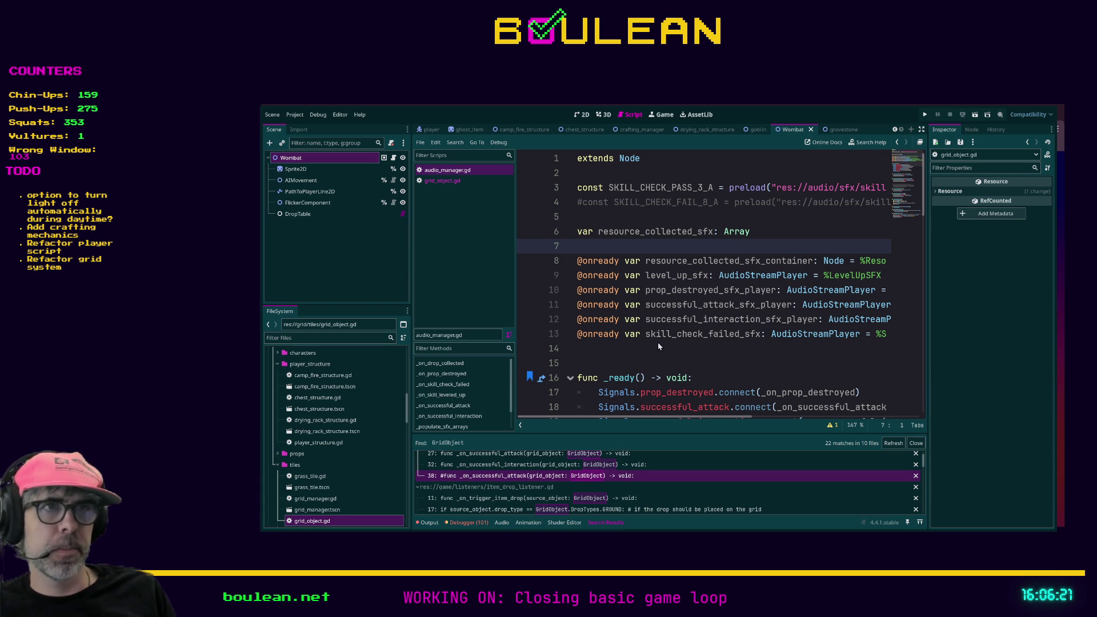
{"action": "key", "text": "Return"}
{"action": "left_click", "coordinate": [516, 460]}
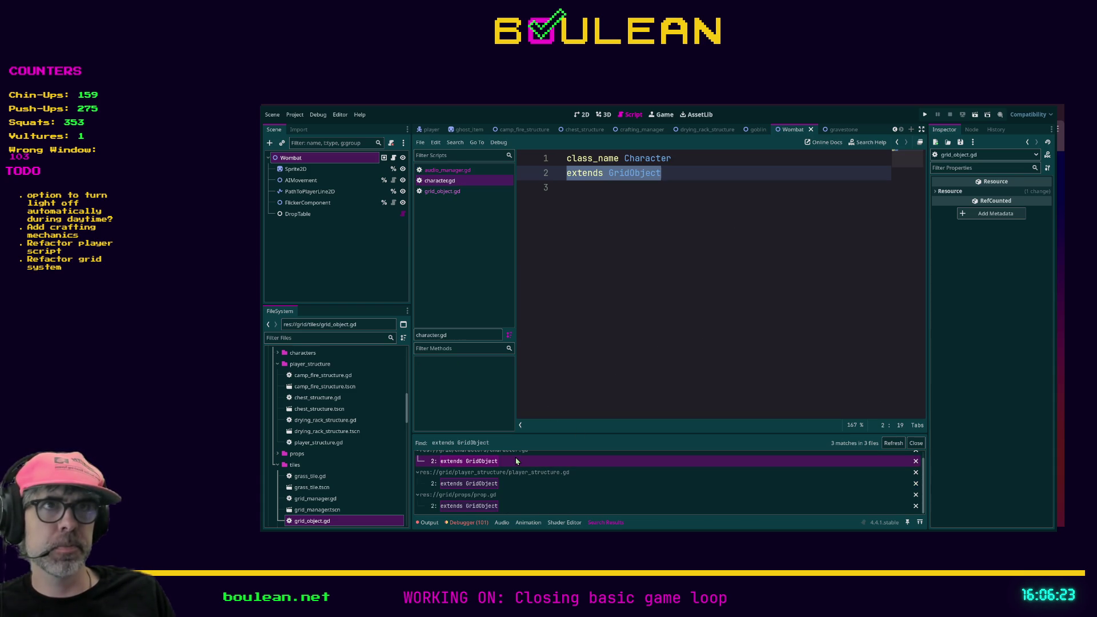
- Check the extends GridObject lines in player_structure.gd, prop.gd and character.gd
{"action": "left_click", "coordinate": [495, 484]}
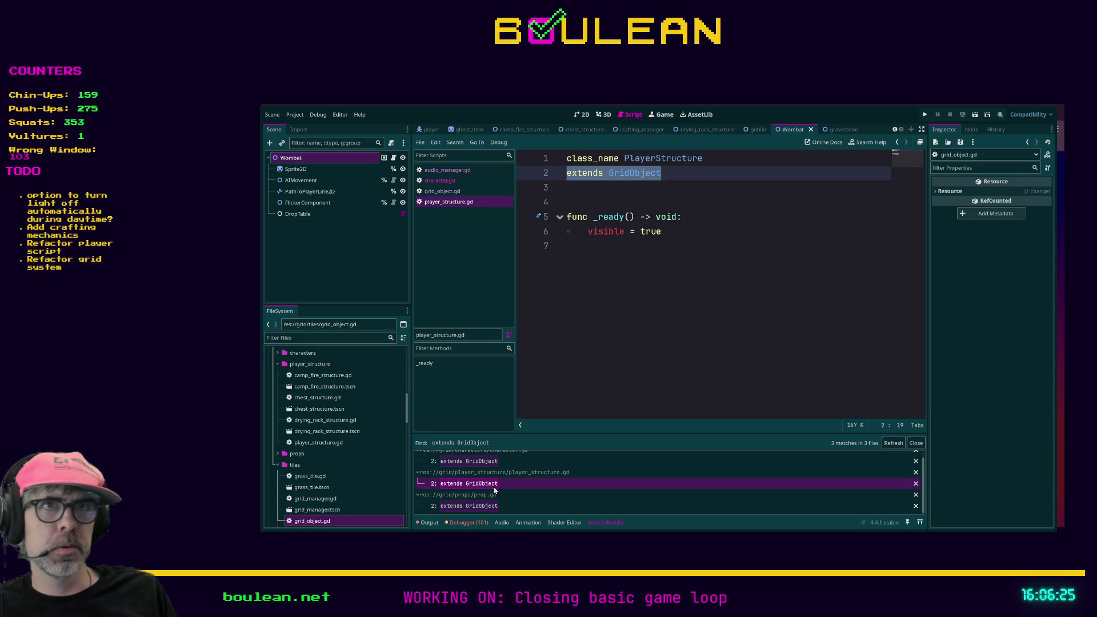
{"action": "left_click", "coordinate": [593, 504]}
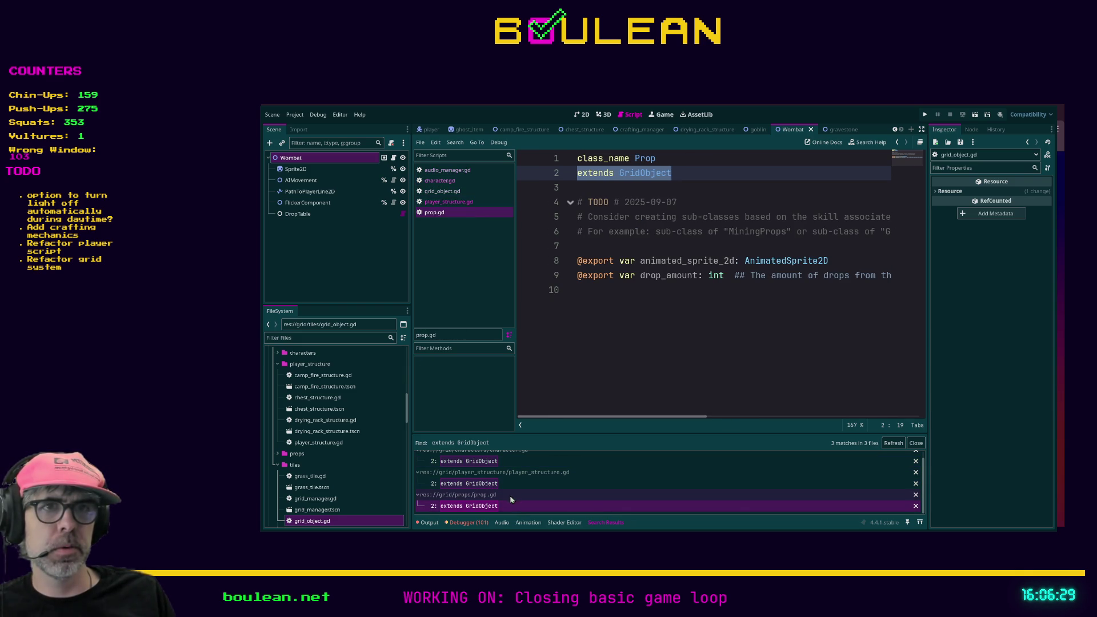
{"action": "scroll", "coordinate": [522, 470], "scroll_direction": "up", "scroll_amount": 1}
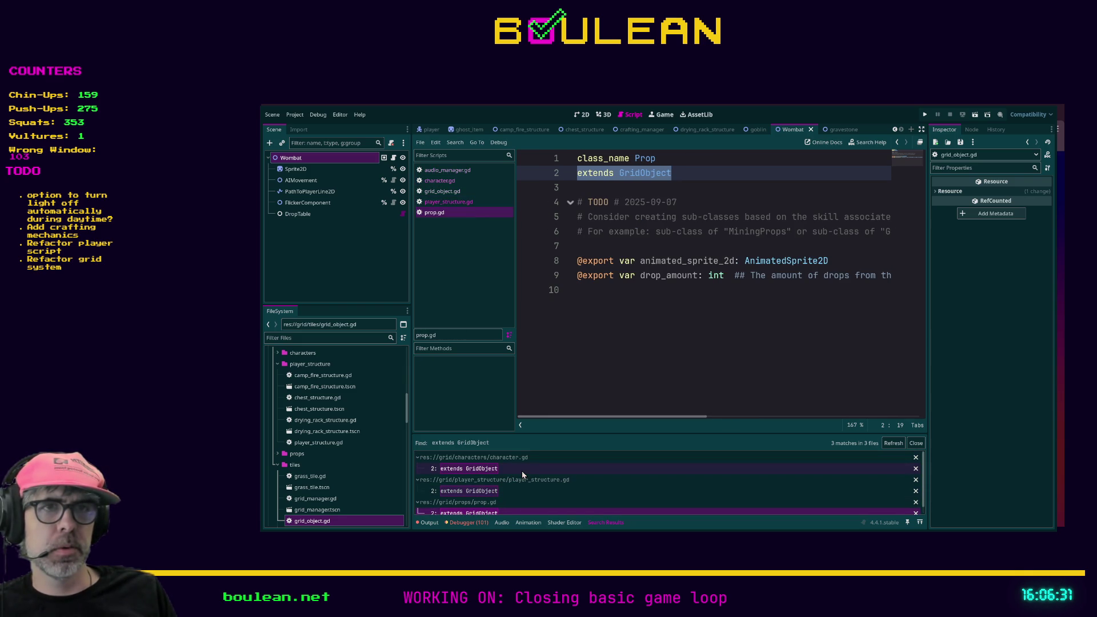
{"action": "left_click", "coordinate": [515, 470]}
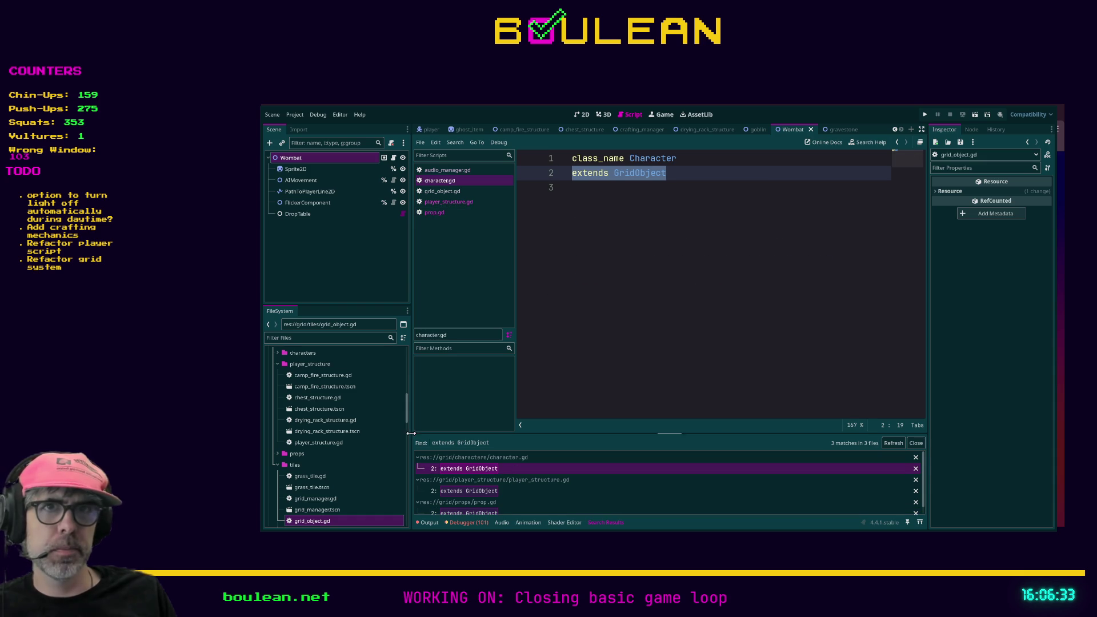
{"action": "scroll", "coordinate": [320, 388], "scroll_direction": "up", "scroll_amount": 1}
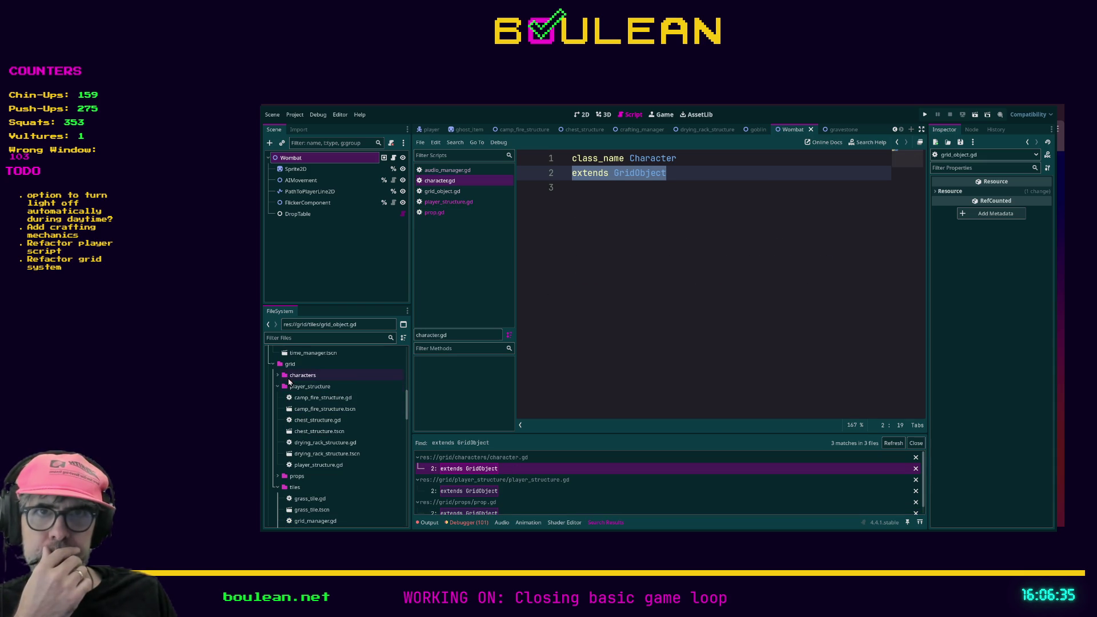
- Expand the grid characters folder and open goblin.gd and wombat.gd
{"action": "left_click", "coordinate": [289, 366]}
{"action": "left_click", "coordinate": [375, 338]}
{"action": "left_click", "coordinate": [277, 376]}
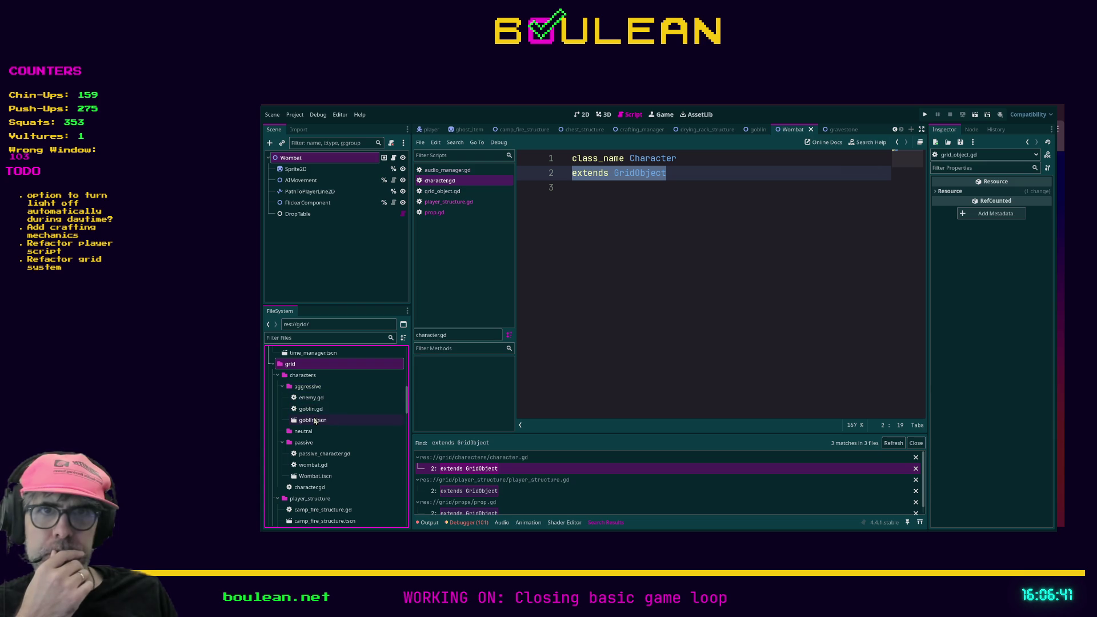
{"action": "double_click", "coordinate": [318, 411]}
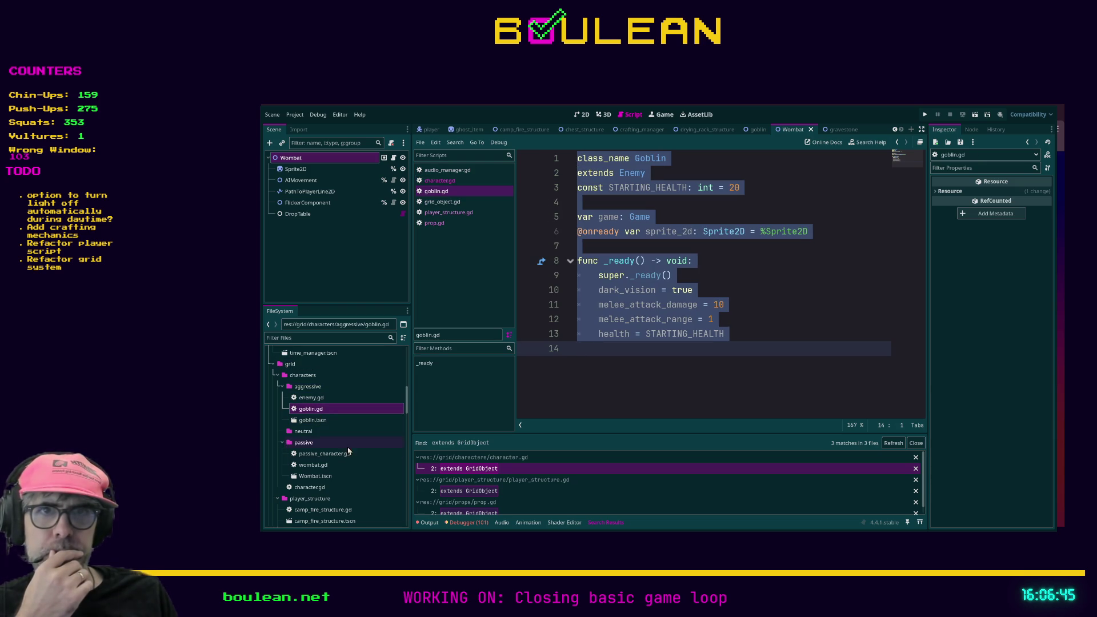
{"action": "double_click", "coordinate": [324, 469]}
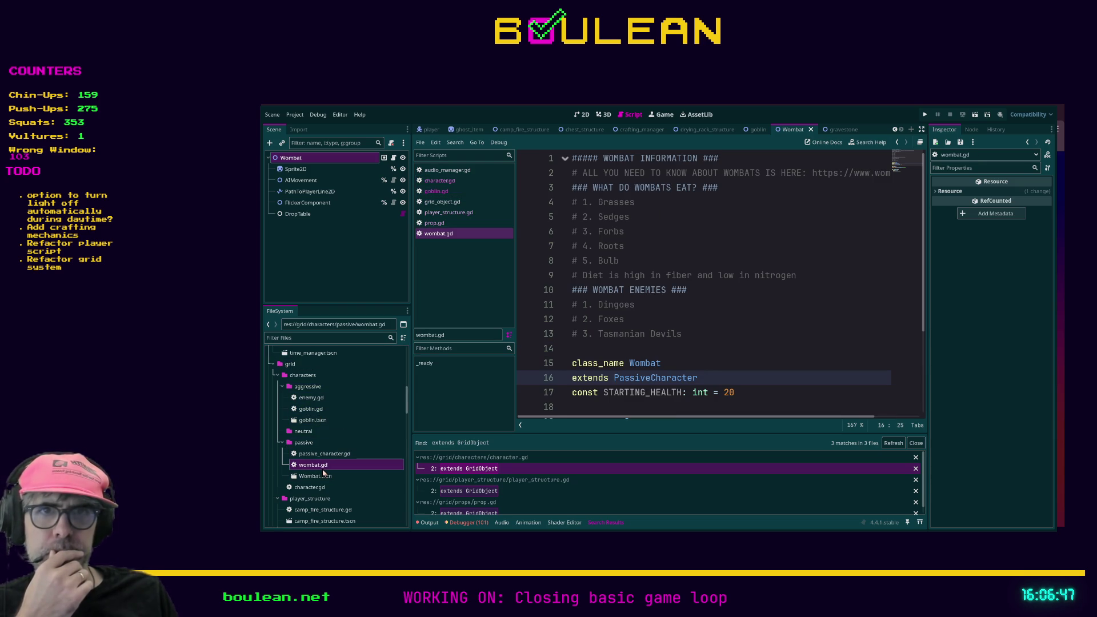
- Open the camp_fire, chest, drying_rack and player structure scripts
{"action": "double_click", "coordinate": [333, 487]}
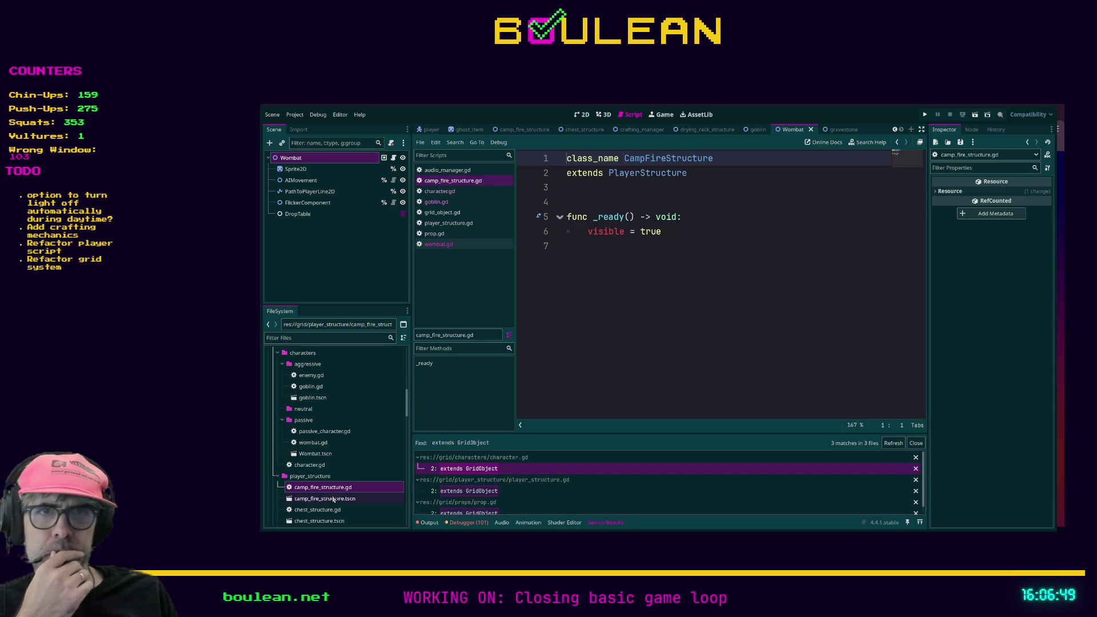
{"action": "double_click", "coordinate": [331, 510]}
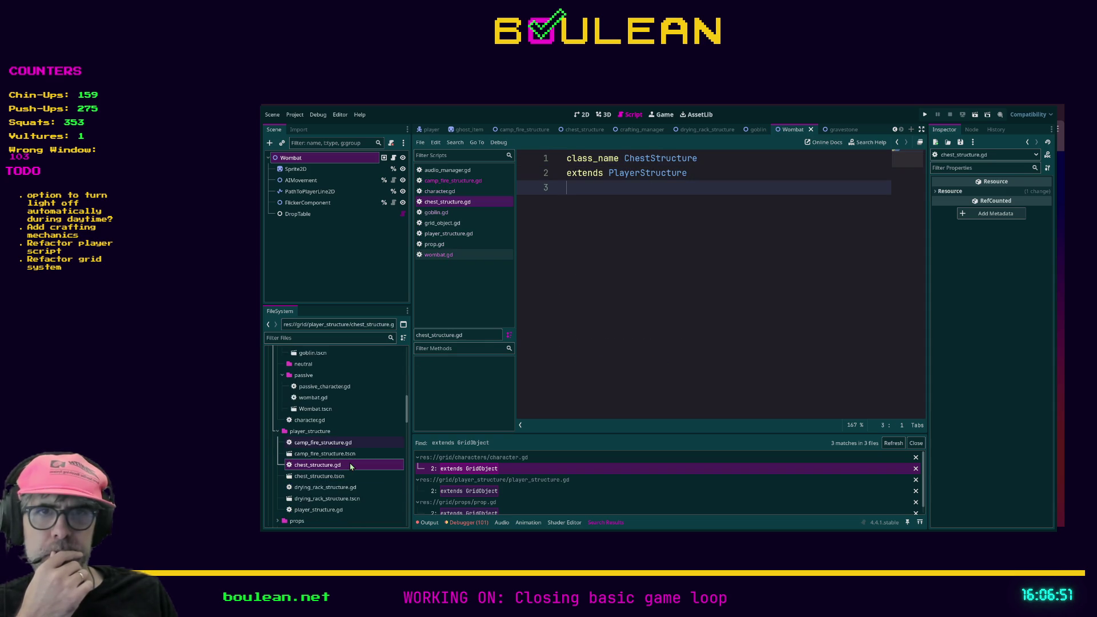
{"action": "double_click", "coordinate": [327, 467]}
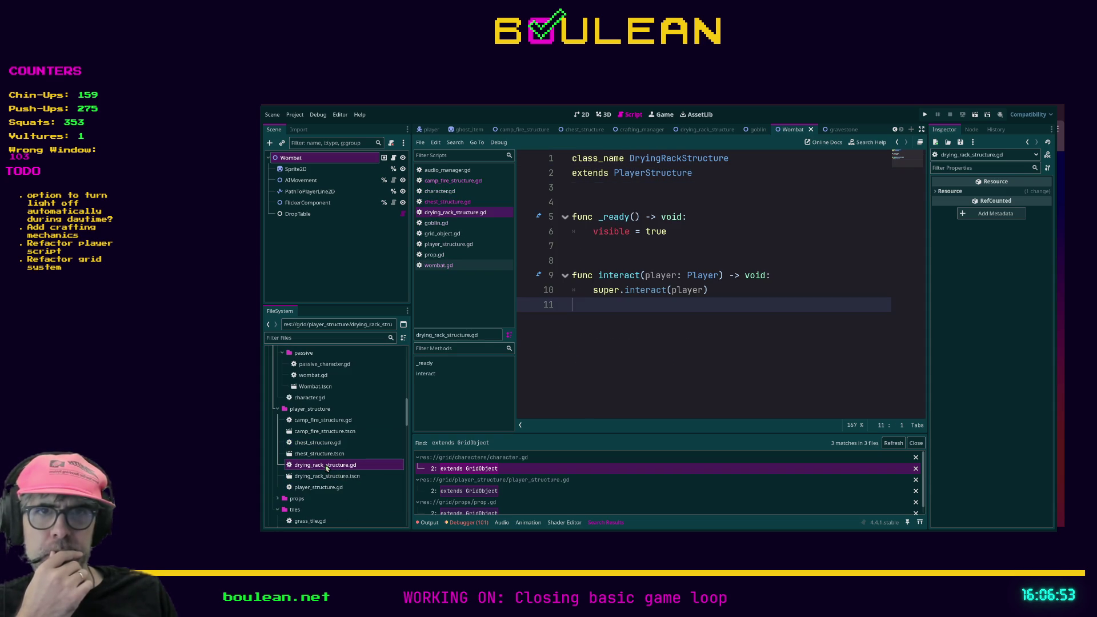
{"action": "double_click", "coordinate": [332, 489]}
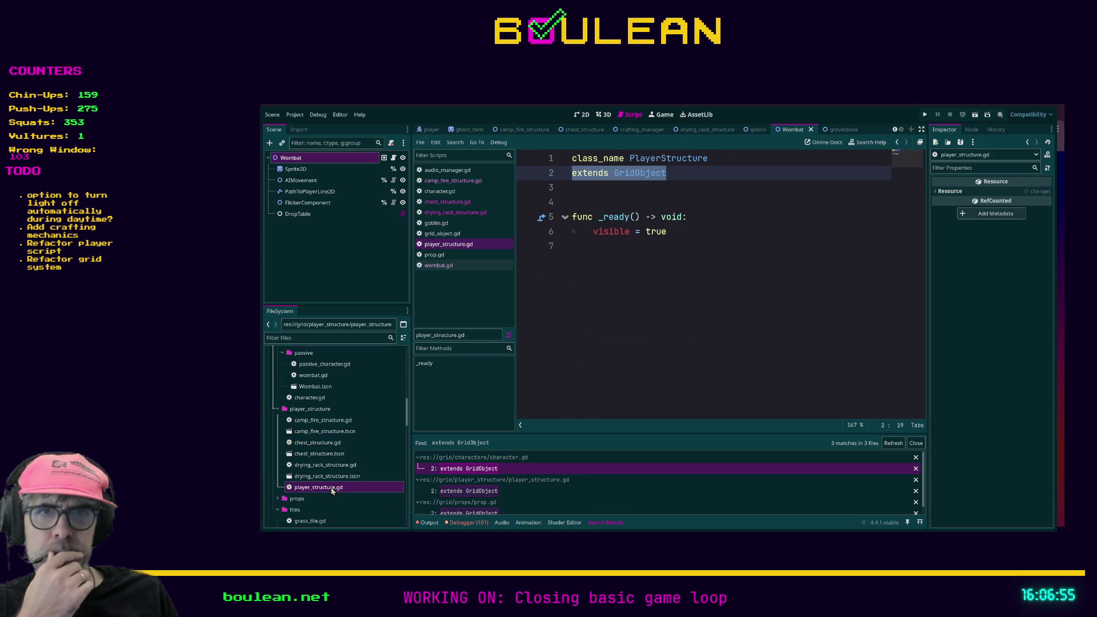
- Expand the props subfolders and open cave_entrance.gd, gravestone.gd and mineral.gd
{"action": "left_click", "coordinate": [277, 501]}
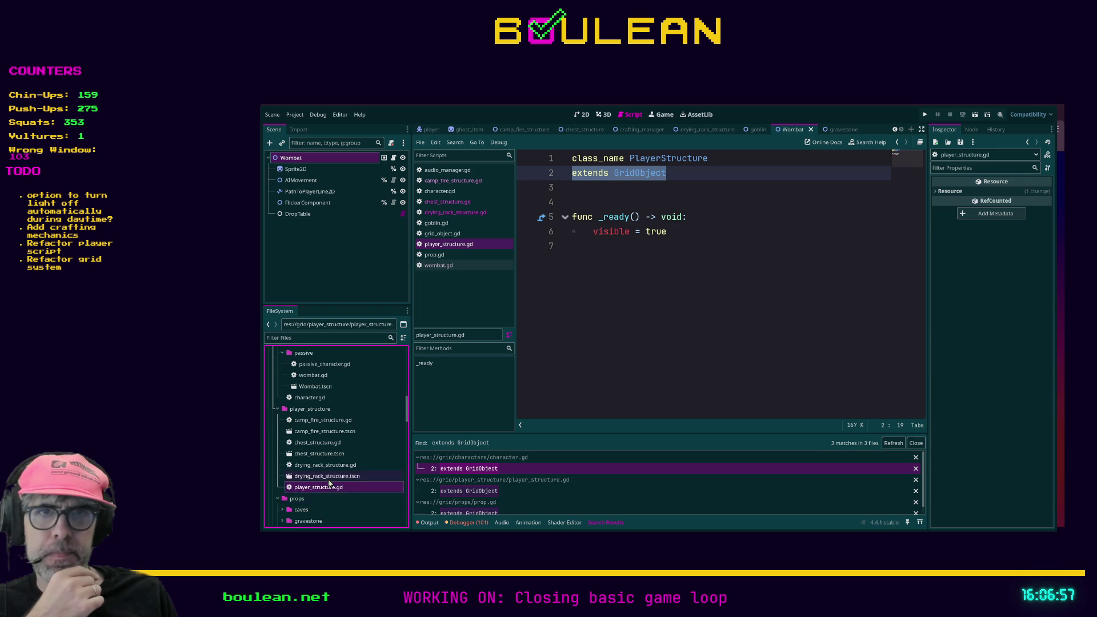
{"action": "scroll", "coordinate": [329, 482], "scroll_direction": "down", "scroll_amount": 2}
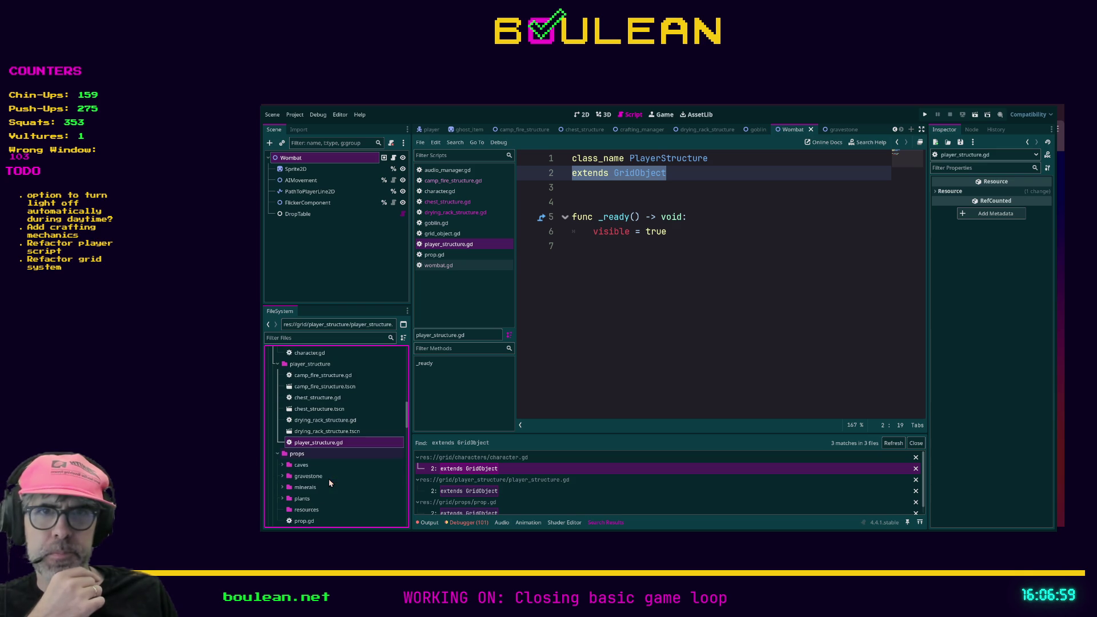
{"action": "left_click", "coordinate": [282, 465]}
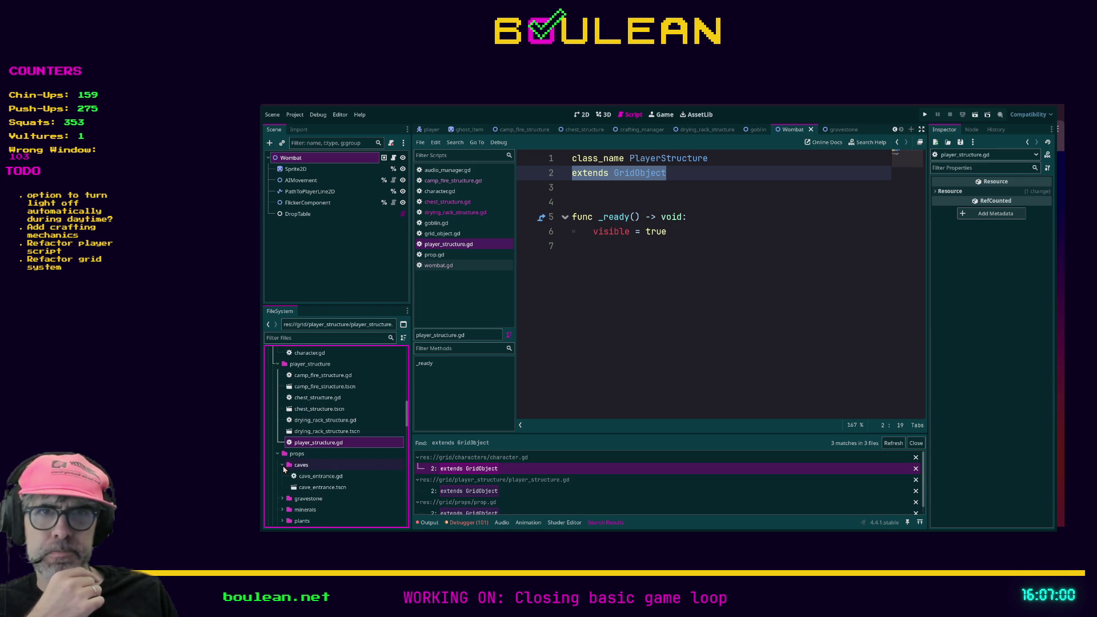
{"action": "double_click", "coordinate": [336, 477]}
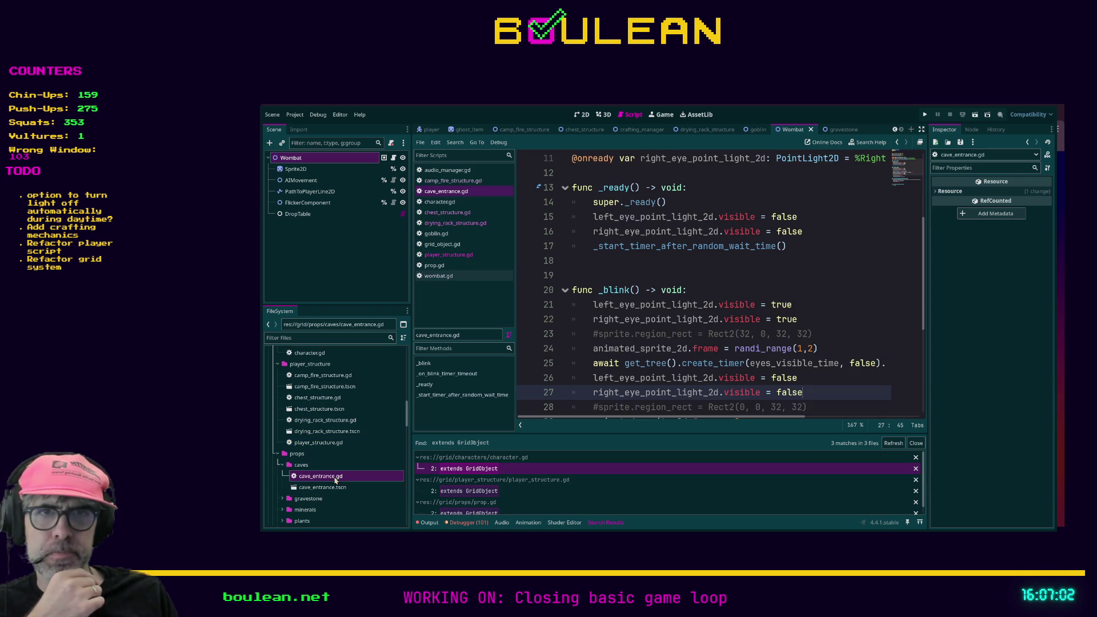
{"action": "left_click", "coordinate": [284, 499]}
{"action": "double_click", "coordinate": [320, 510]}
{"action": "scroll", "coordinate": [340, 487], "scroll_direction": "down", "scroll_amount": 2}
{"action": "left_click", "coordinate": [284, 509]}
{"action": "double_click", "coordinate": [329, 522]}
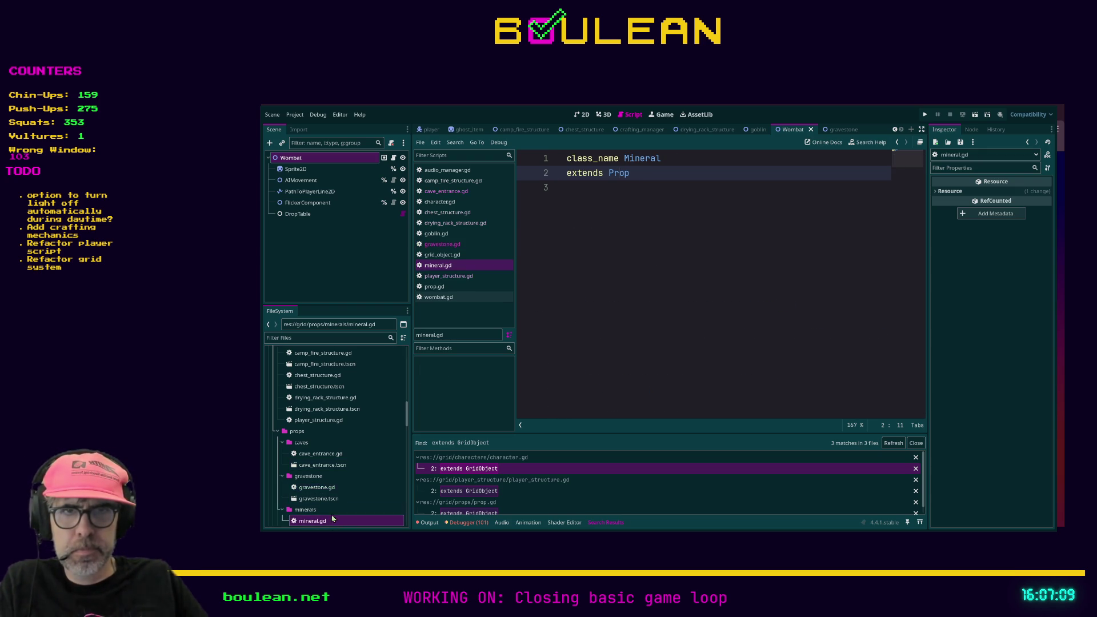
- Open the blue_mushroom, green_mushroom, mushroom and red_mushroom plant scripts
{"action": "scroll", "coordinate": [337, 489], "scroll_direction": "down", "scroll_amount": 5}
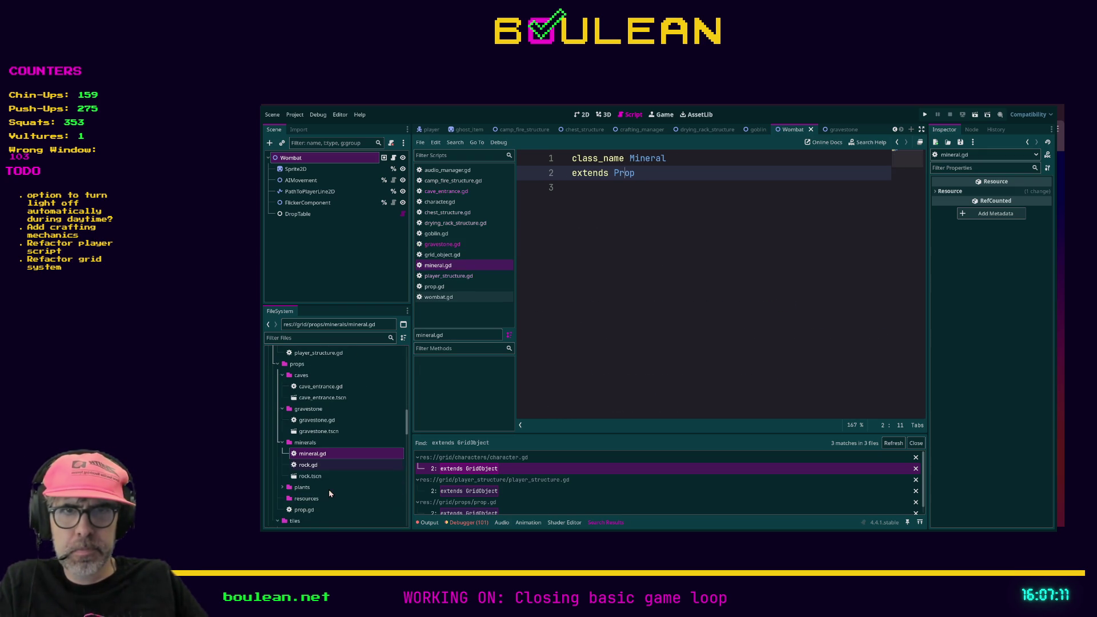
{"action": "left_click", "coordinate": [282, 486]}
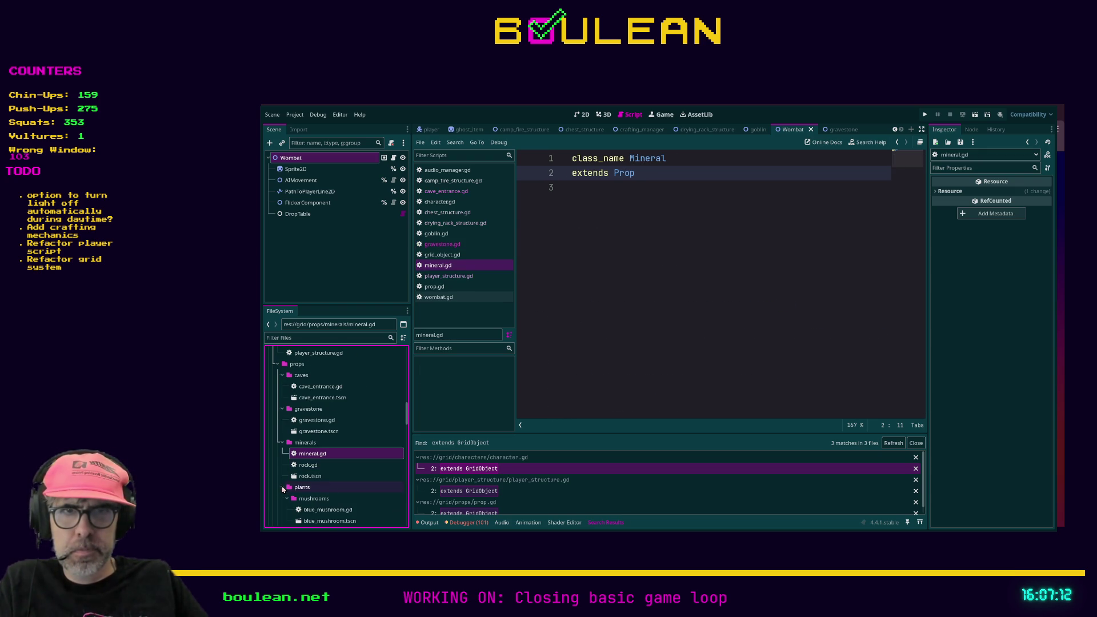
{"action": "double_click", "coordinate": [341, 510]}
{"action": "scroll", "coordinate": [343, 510], "scroll_direction": "down", "scroll_amount": 2}
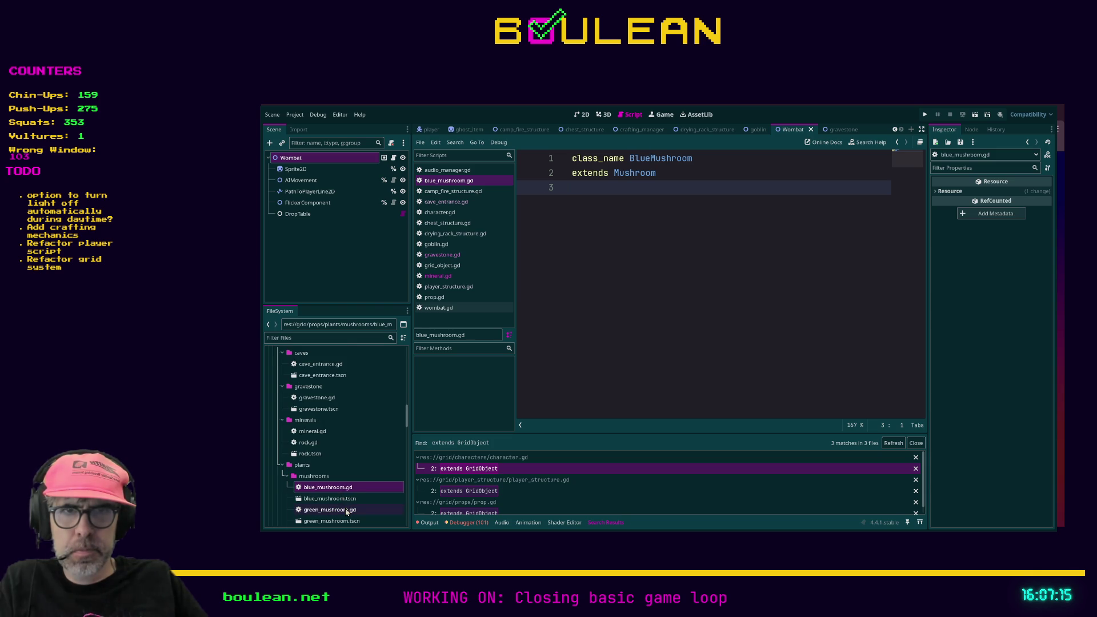
{"action": "double_click", "coordinate": [346, 510]}
{"action": "scroll", "coordinate": [337, 503], "scroll_direction": "down", "scroll_amount": 4}
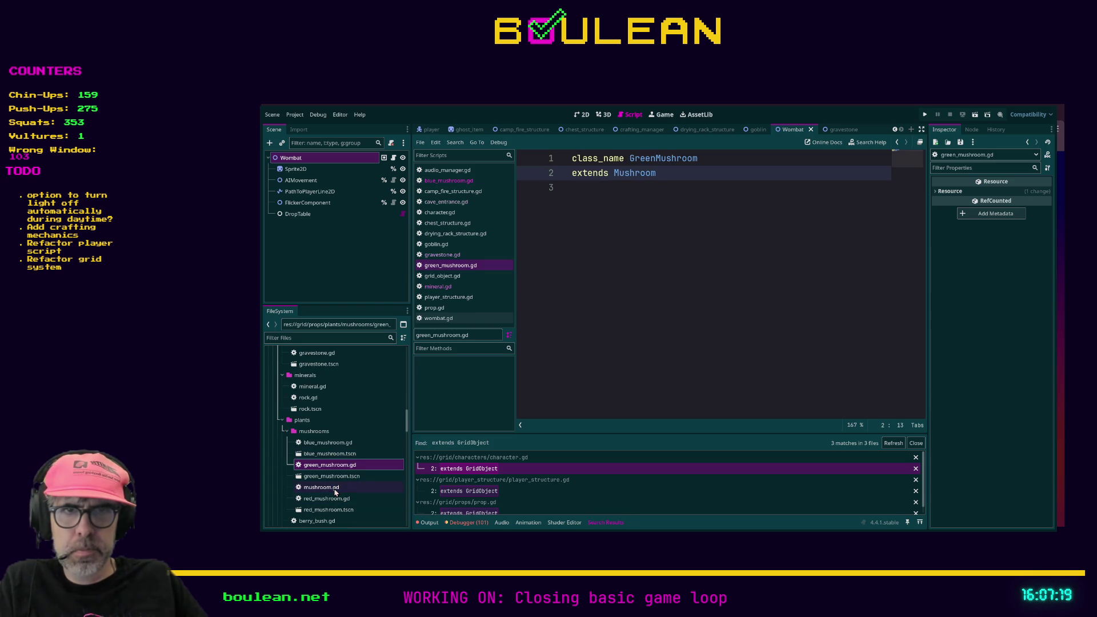
{"action": "double_click", "coordinate": [337, 487]}
{"action": "double_click", "coordinate": [333, 499]}
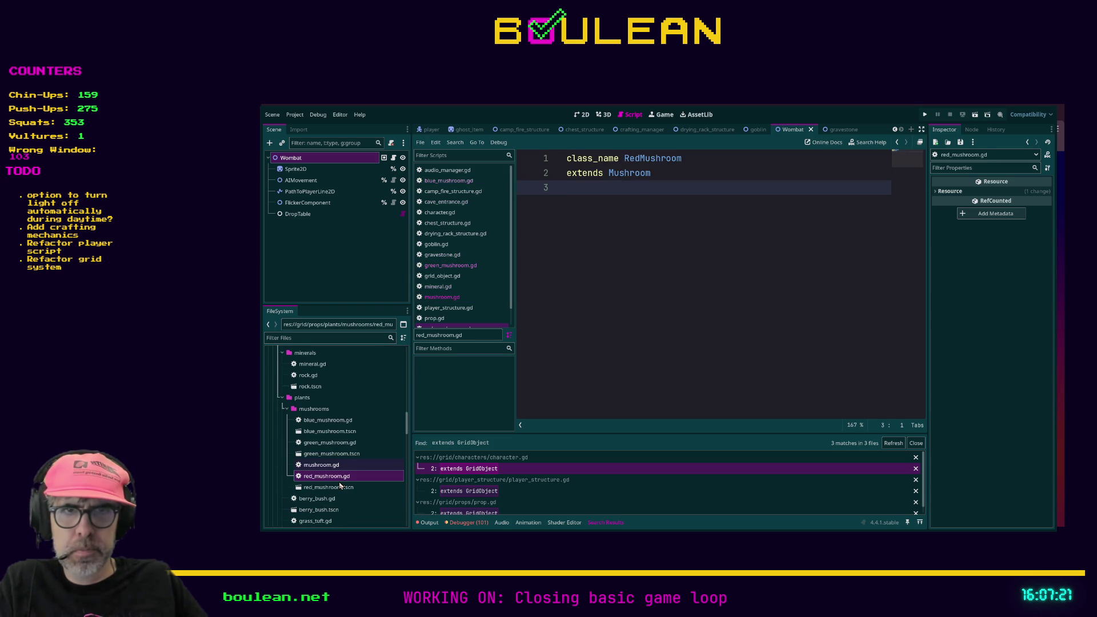
{"action": "scroll", "coordinate": [329, 500], "scroll_direction": "down", "scroll_amount": 2}
- Open berry_bush.gd, grass_tuft.gd, plant.gd, sapling.gd and tree.gd, reviewing tree.gd's take_damage logic
{"action": "double_click", "coordinate": [323, 499]}
{"action": "left_click", "coordinate": [320, 521]}
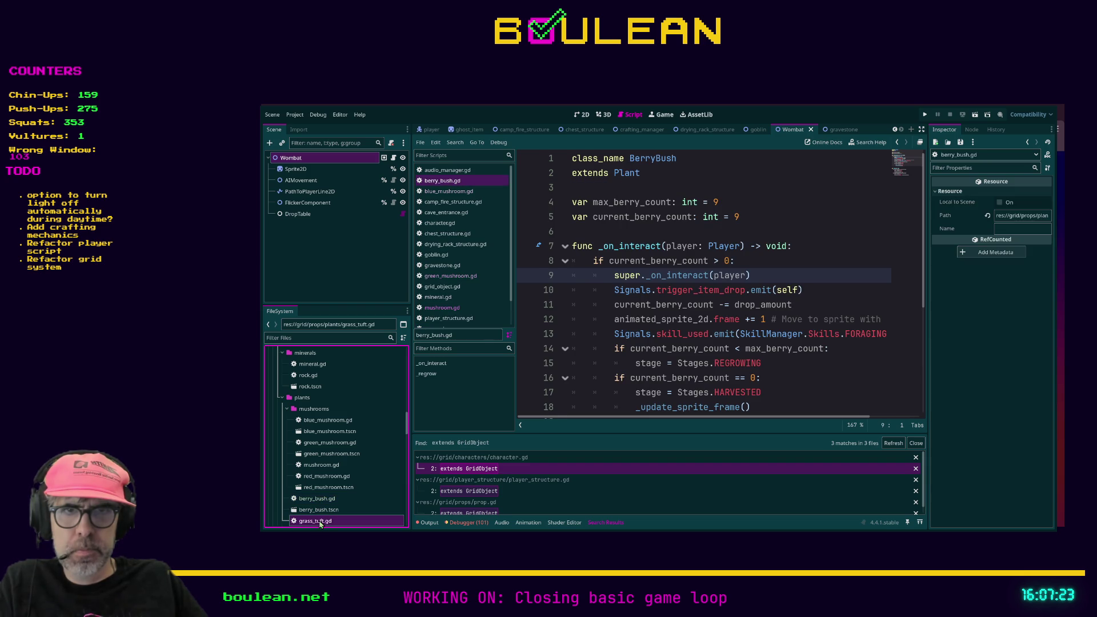
{"action": "double_click", "coordinate": [300, 522]}
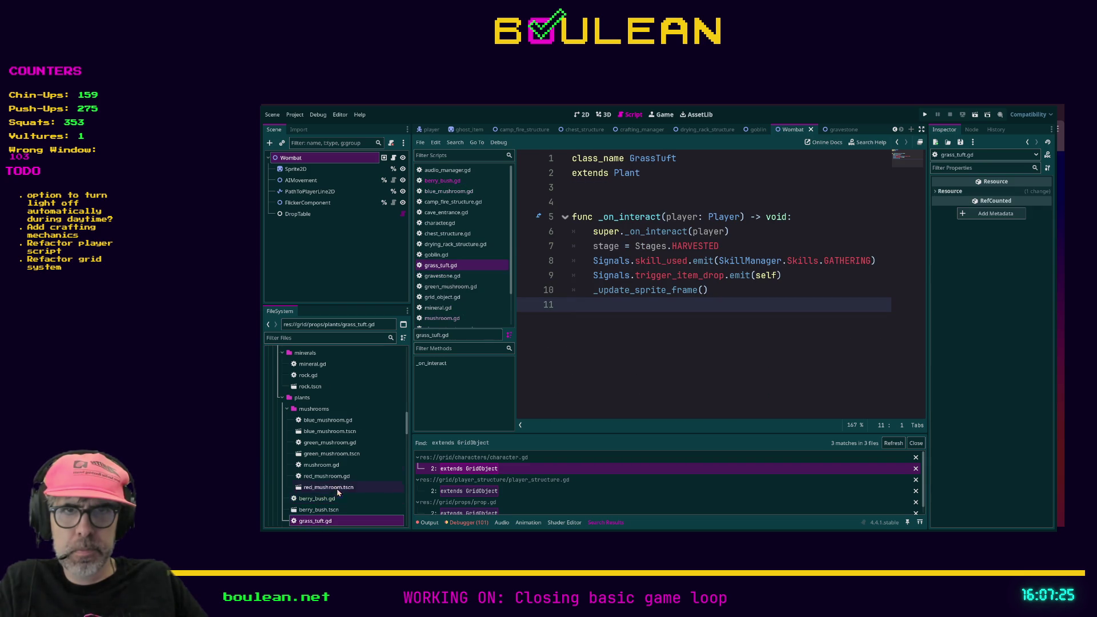
{"action": "scroll", "coordinate": [337, 489], "scroll_direction": "down", "scroll_amount": 2}
{"action": "double_click", "coordinate": [309, 499]}
{"action": "double_click", "coordinate": [312, 509]}
{"action": "scroll", "coordinate": [332, 482], "scroll_direction": "down", "scroll_amount": 2}
{"action": "double_click", "coordinate": [318, 487]}
{"action": "scroll", "coordinate": [328, 483], "scroll_direction": "down", "scroll_amount": 1}
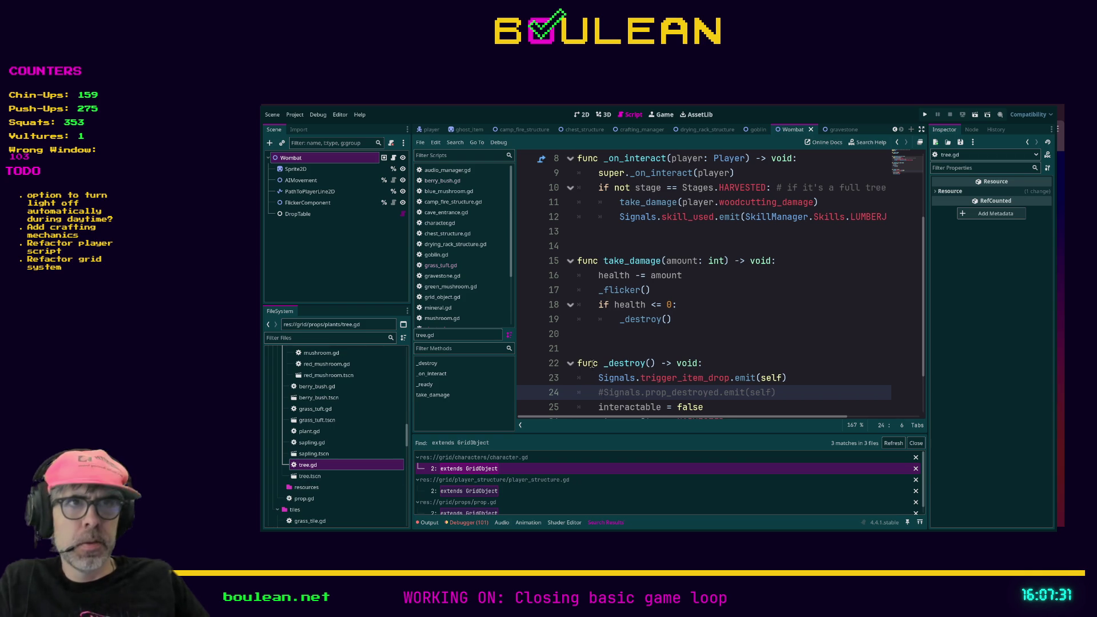
{"action": "scroll", "coordinate": [736, 266], "scroll_direction": "down", "scroll_amount": 2}
{"action": "scroll", "coordinate": [736, 267], "scroll_direction": "up", "scroll_amount": 5}
{"action": "scroll", "coordinate": [739, 297], "scroll_direction": "down", "scroll_amount": 1}
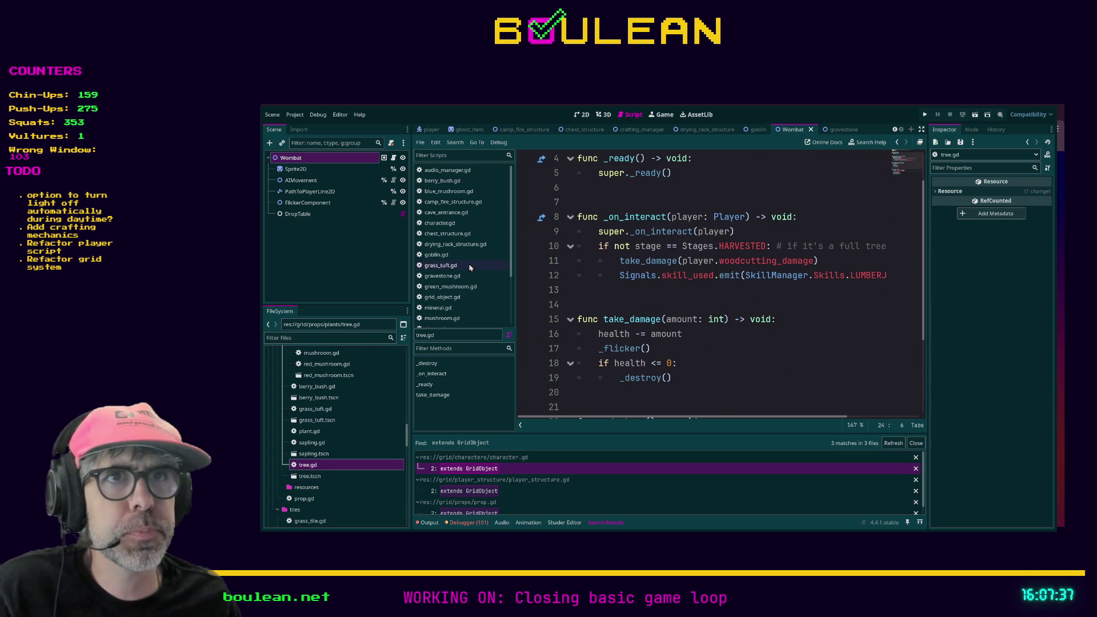
- Return to grid_object.gd and view its interact and _on_interact functions around lines 87–97
{"action": "left_click", "coordinate": [461, 297]}
{"action": "scroll", "coordinate": [745, 298], "scroll_direction": "down", "scroll_amount": 10}
{"action": "scroll", "coordinate": [745, 298], "scroll_direction": "up", "scroll_amount": 4}
{"action": "scroll", "coordinate": [646, 283], "scroll_direction": "down", "scroll_amount": 9}
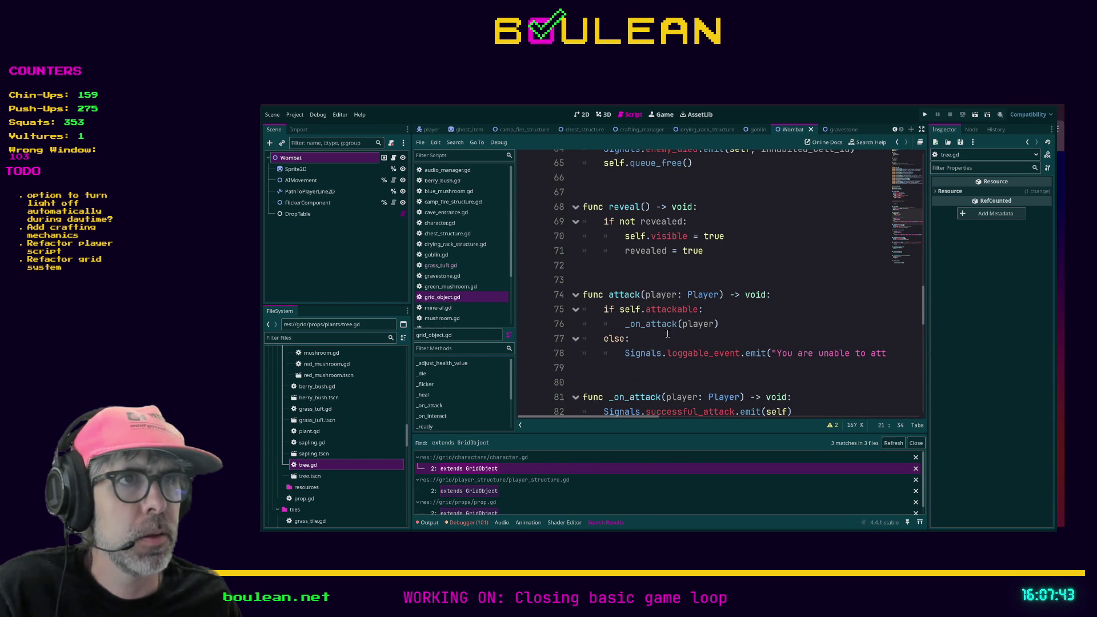
{"action": "scroll", "coordinate": [707, 343], "scroll_direction": "down", "scroll_amount": 5}
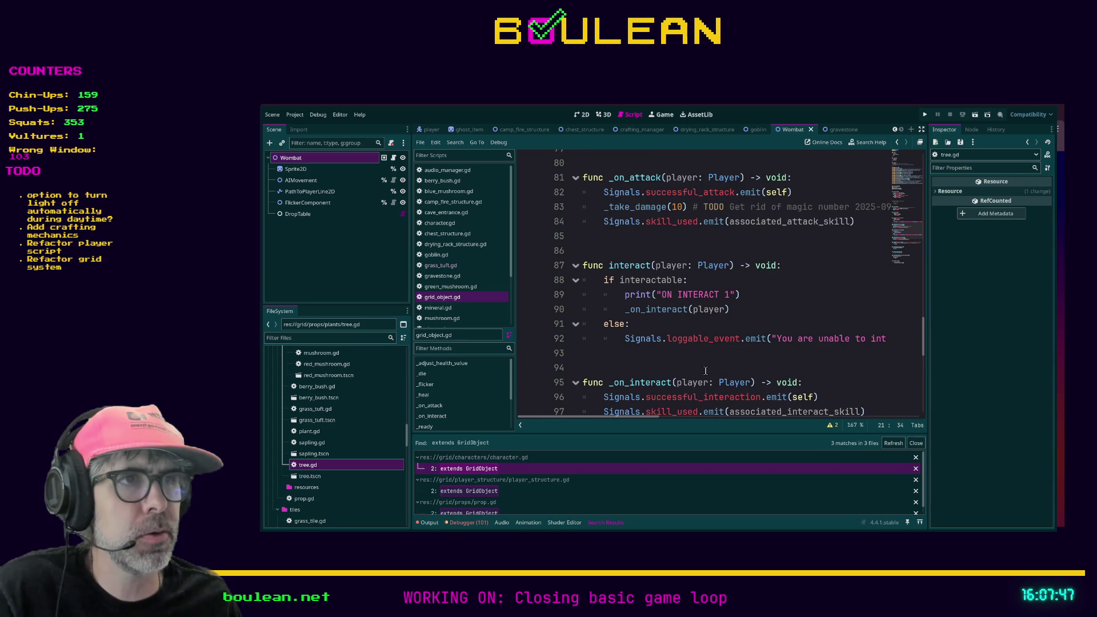
{"action": "scroll", "coordinate": [657, 343], "scroll_direction": "down", "scroll_amount": 1}
{"action": "left_click", "coordinate": [607, 382]}
{"action": "mouse_move", "coordinate": [587, 420]}
{"action": "left_mouse_down"}
{"action": "mouse_move", "coordinate": [609, 421]}
{"action": "mouse_move", "coordinate": [585, 421]}
{"action": "left_mouse_up"}
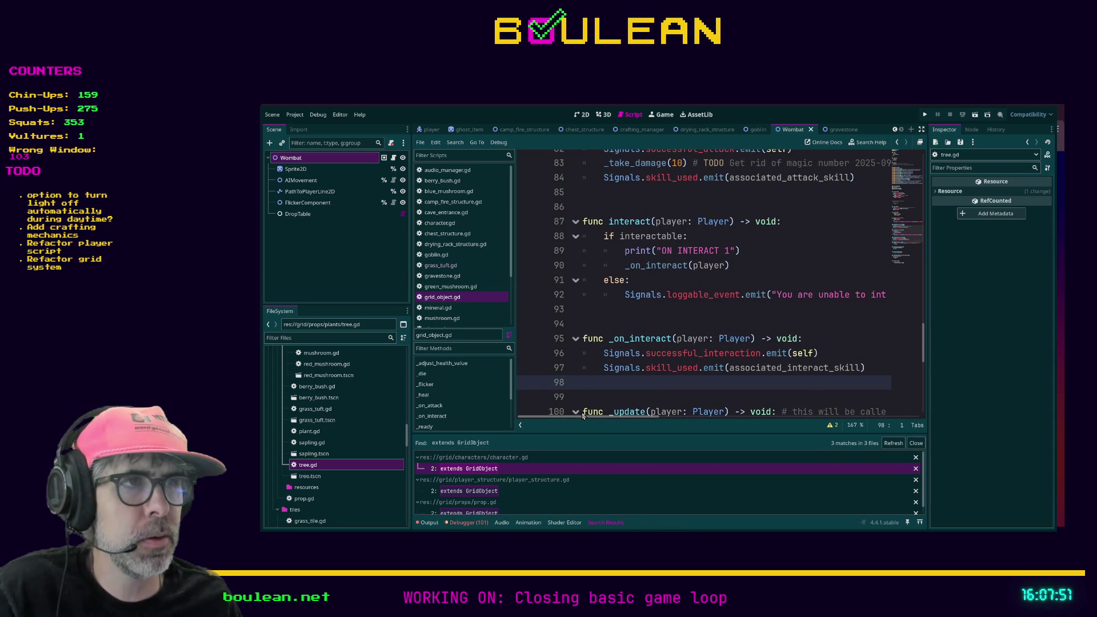
{"action": "left_click", "coordinate": [443, 180]}
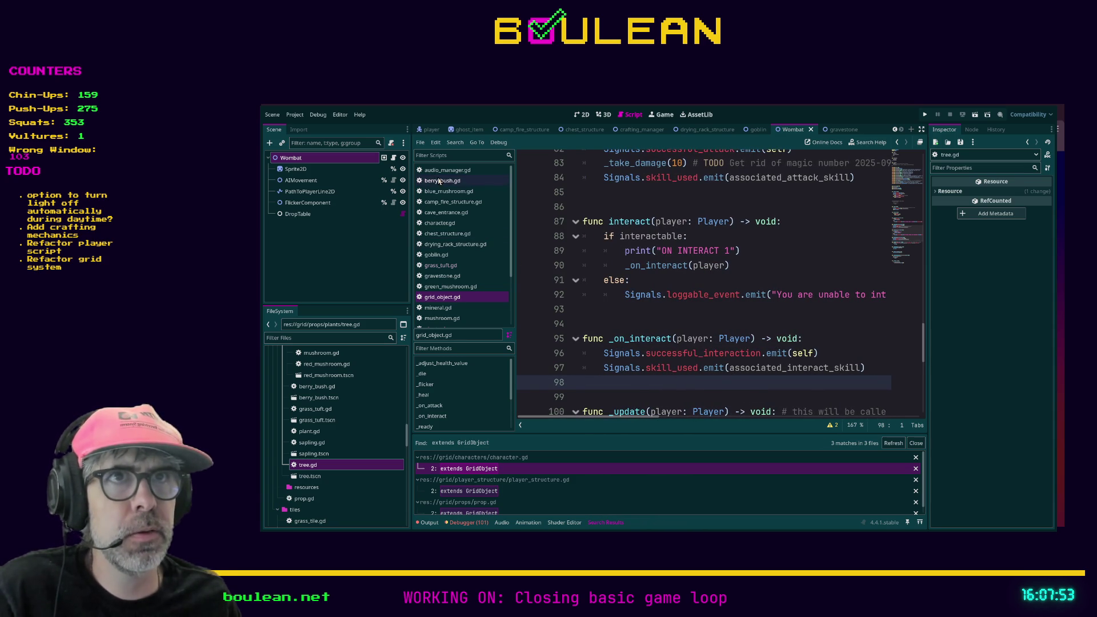
- Delete the FORAGING skill_used line on line 13
{"action": "scroll", "coordinate": [744, 283], "scroll_direction": "down", "scroll_amount": 1}
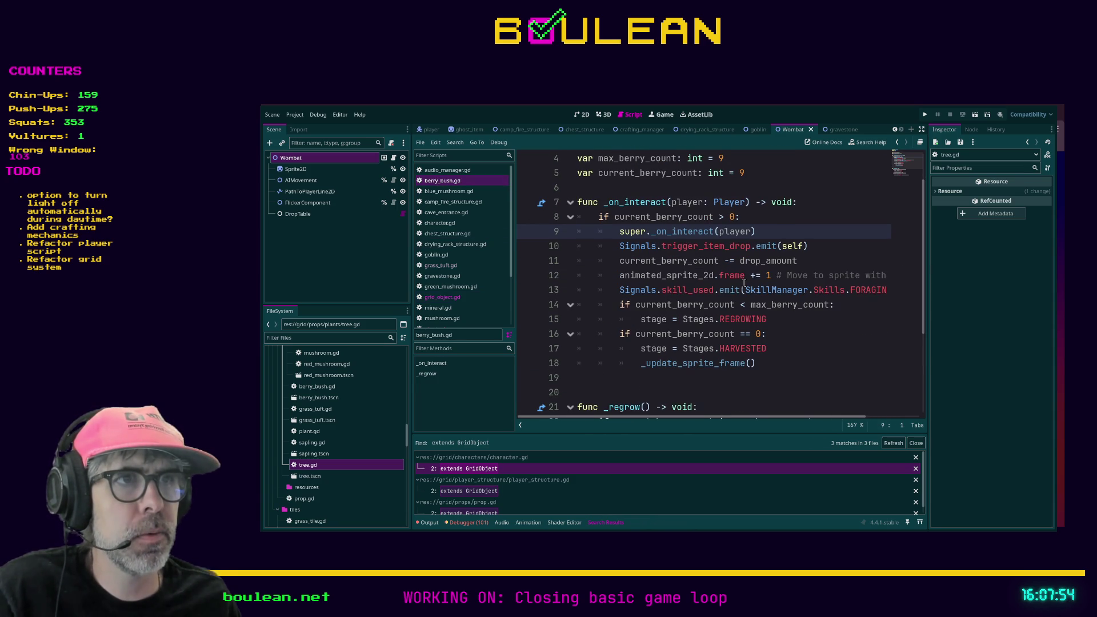
{"action": "left_click", "coordinate": [808, 290]}
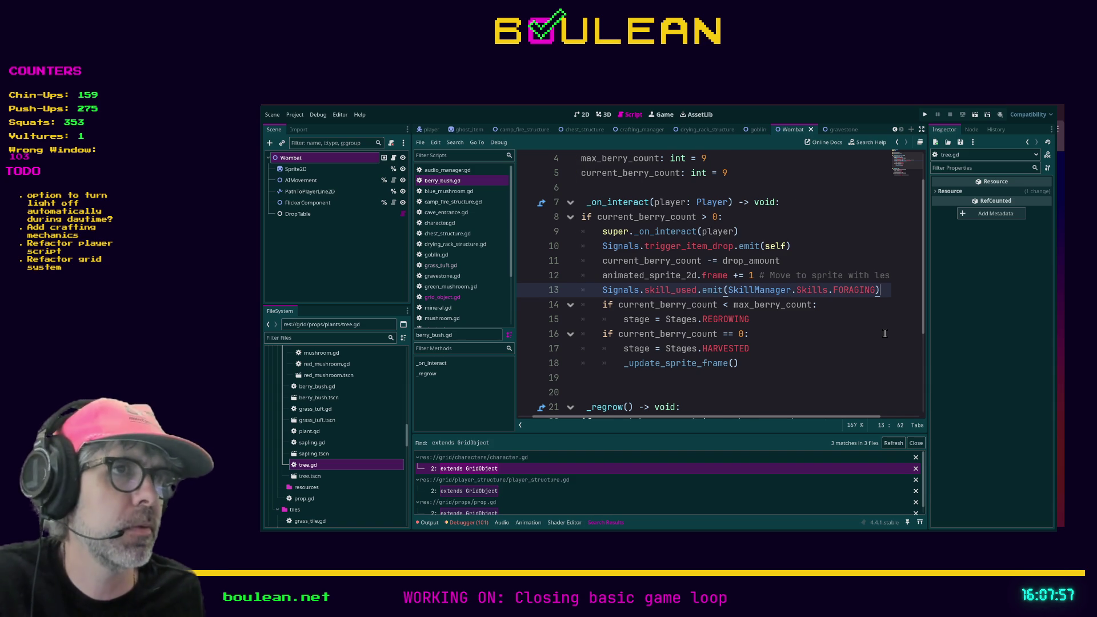
{"action": "key", "text": "End"}
{"action": "key", "text": "shift+Home"}
{"action": "key", "text": "shift+Home"}
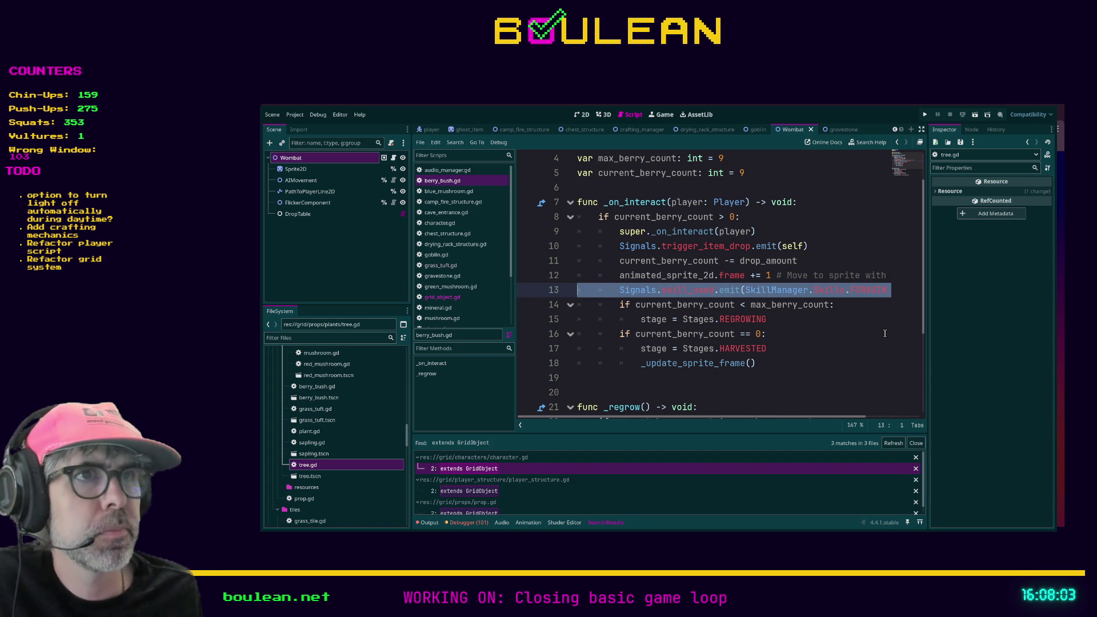
{"action": "key", "text": "BackSpace"}
{"action": "key", "text": "BackSpace"}
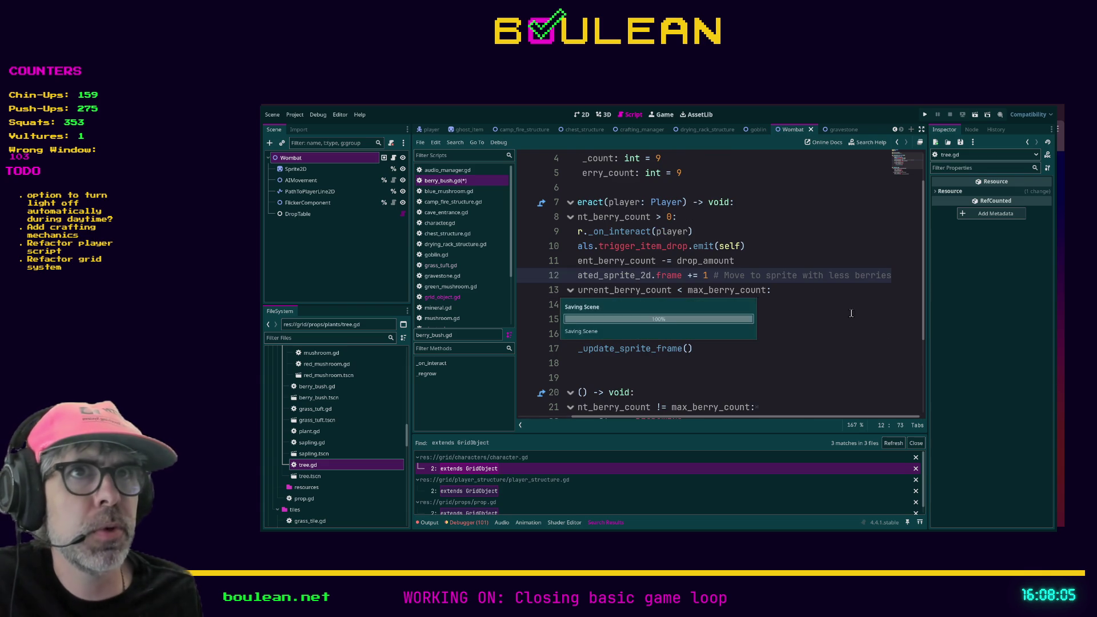
- Close the BlueMushroom, CampFireStructure and CaveEntrance scripts from the script list
{"action": "left_click", "coordinate": [463, 192]}
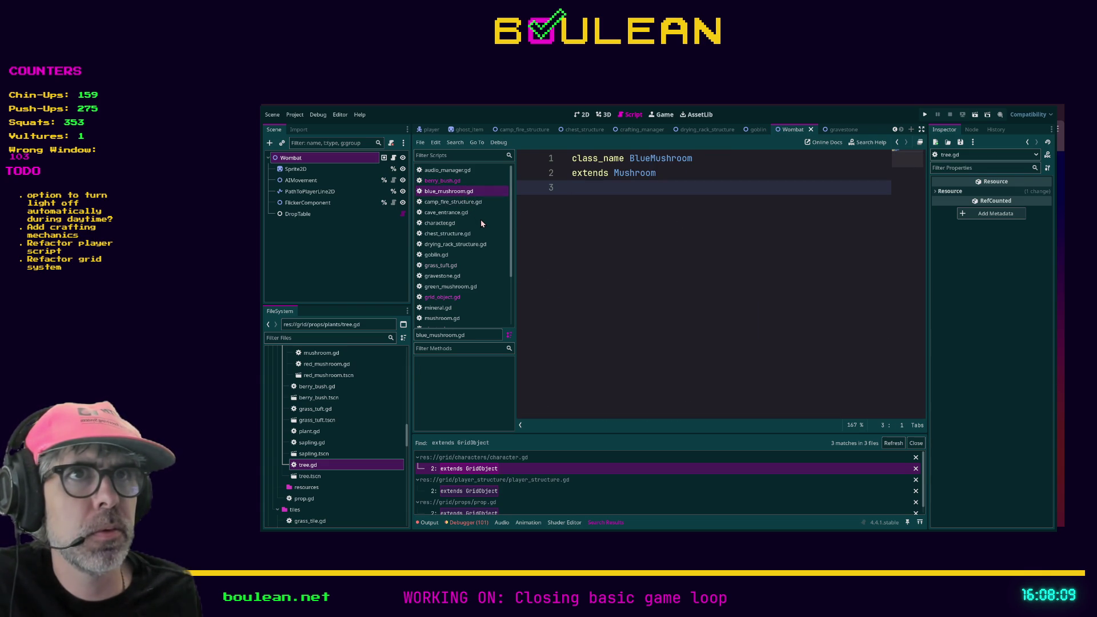
{"action": "key", "text": "ctrl+w"}
{"action": "left_click", "coordinate": [474, 191]}
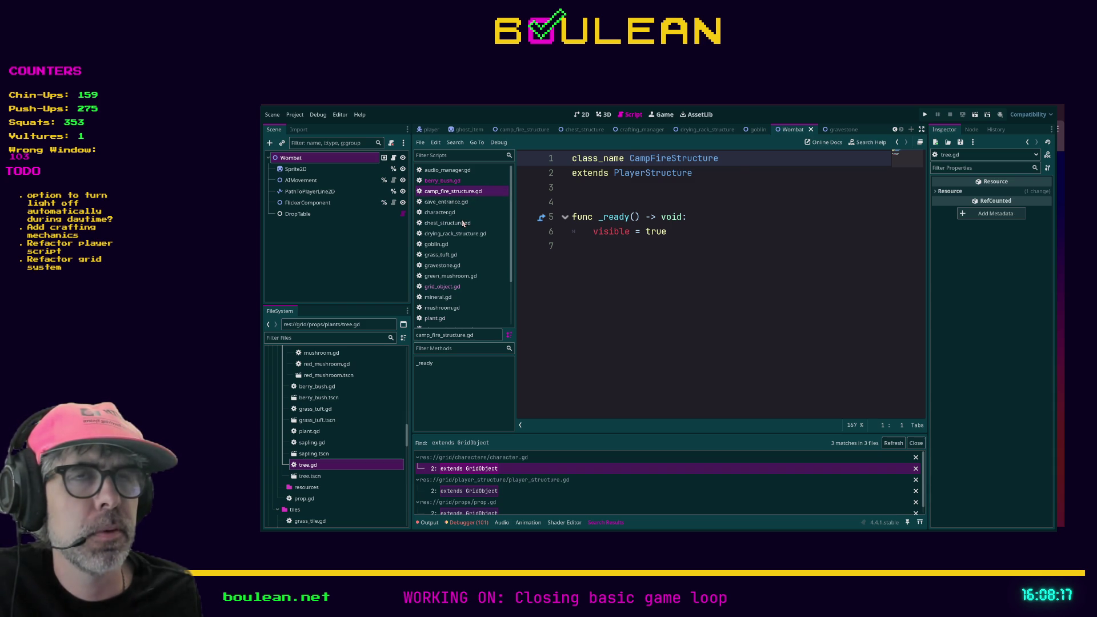
{"action": "middle_click", "coordinate": [457, 191]}
{"action": "scroll", "coordinate": [608, 270], "scroll_direction": "down", "scroll_amount": 4}
{"action": "scroll", "coordinate": [609, 269], "scroll_direction": "up", "scroll_amount": 8}
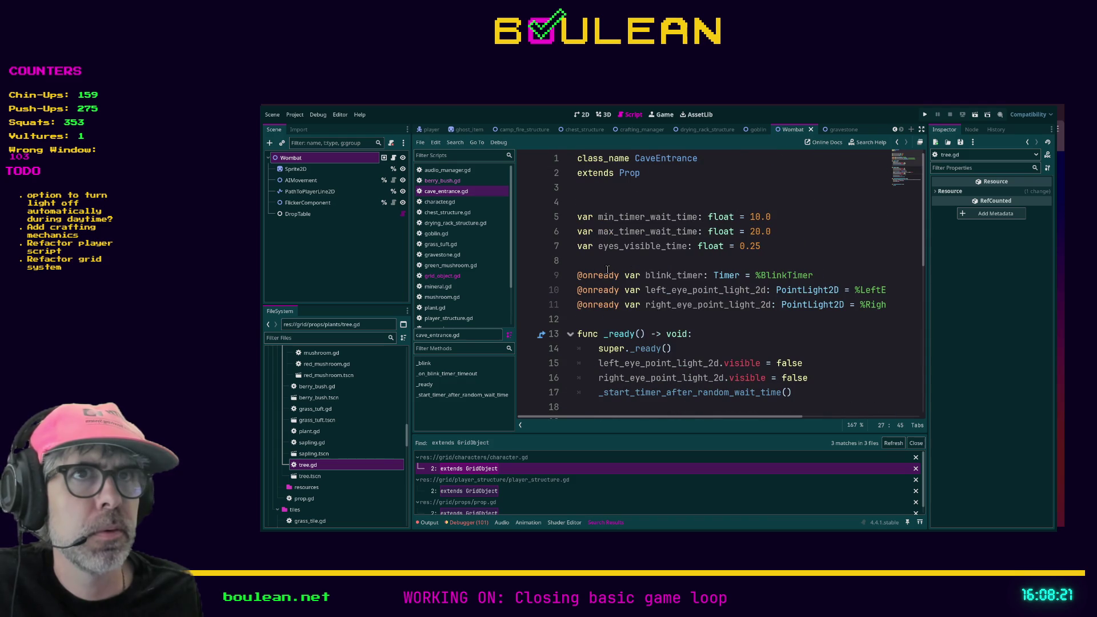
{"action": "key", "text": "ctrl+w"}
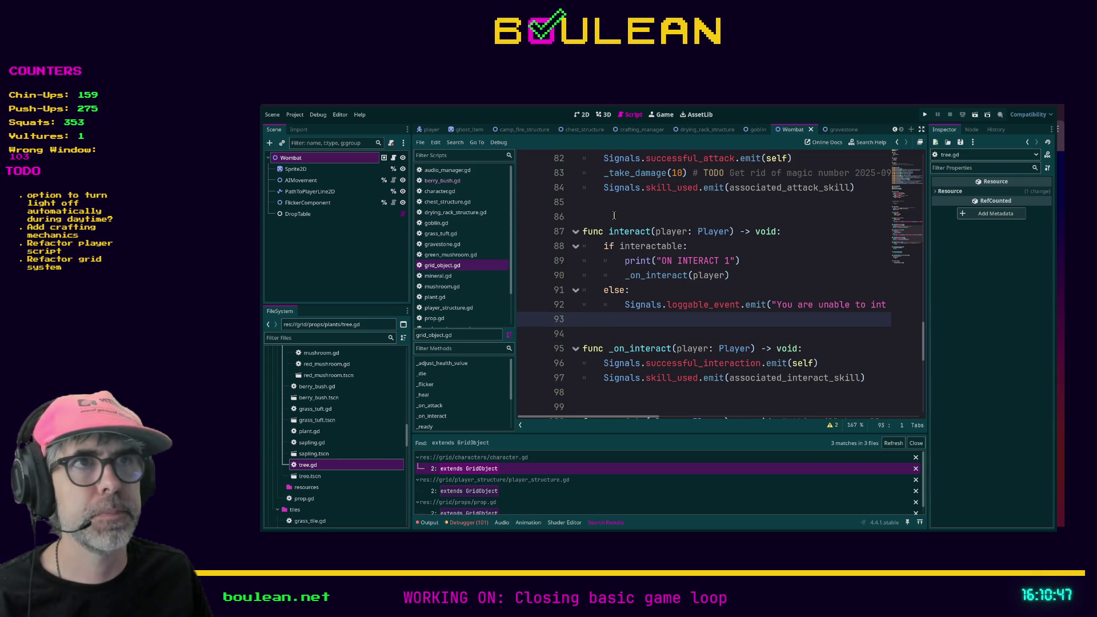
{"action": "scroll", "coordinate": [634, 244], "scroll_direction": "up", "scroll_amount": 1}
{"action": "left_click", "coordinate": [634, 241]}
{"action": "scroll", "coordinate": [631, 251], "scroll_direction": "up", "scroll_amount": 4}
{"action": "left_click", "coordinate": [615, 301]}
{"action": "scroll", "coordinate": [615, 269], "scroll_direction": "up", "scroll_amount": 2}
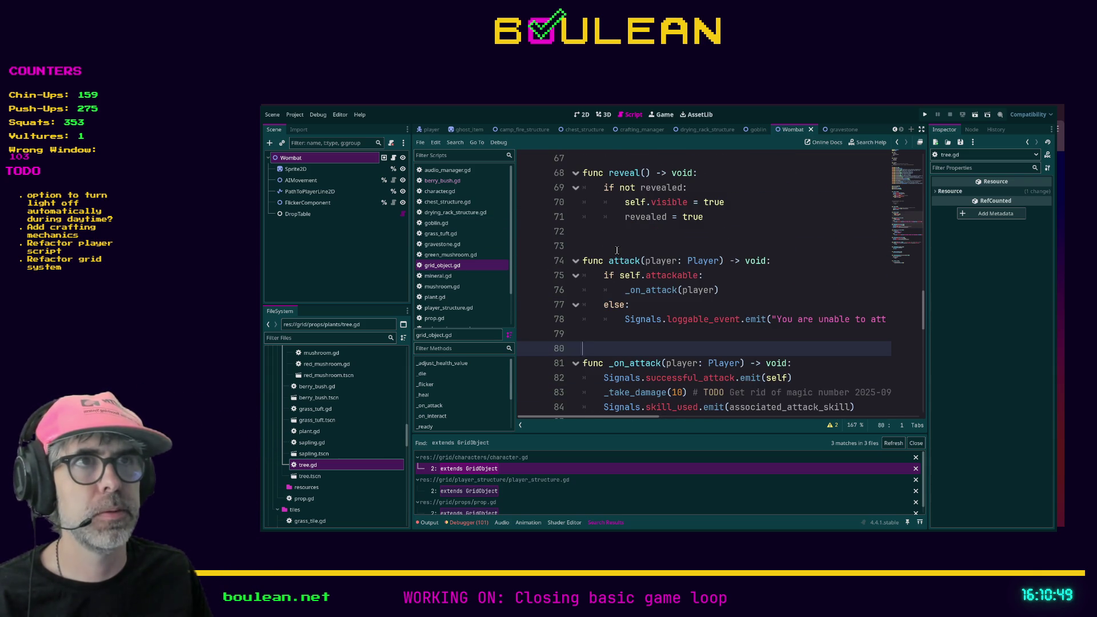
{"action": "left_click", "coordinate": [617, 249]}
{"action": "scroll", "coordinate": [615, 249], "scroll_direction": "up", "scroll_amount": 2}
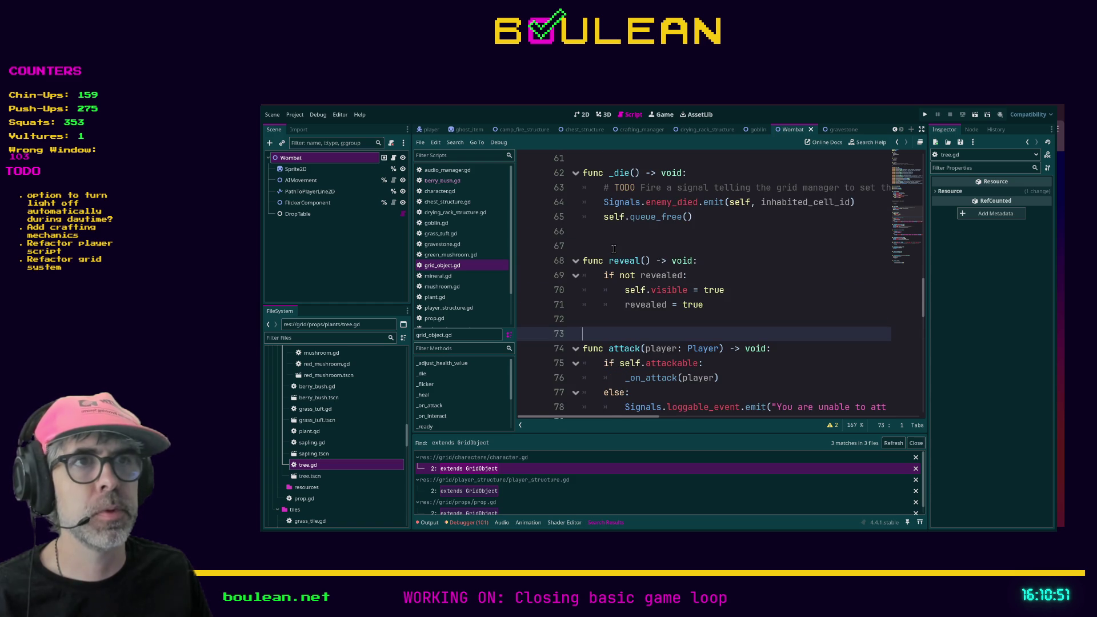
{"action": "scroll", "coordinate": [614, 248], "scroll_direction": "down", "scroll_amount": 6}
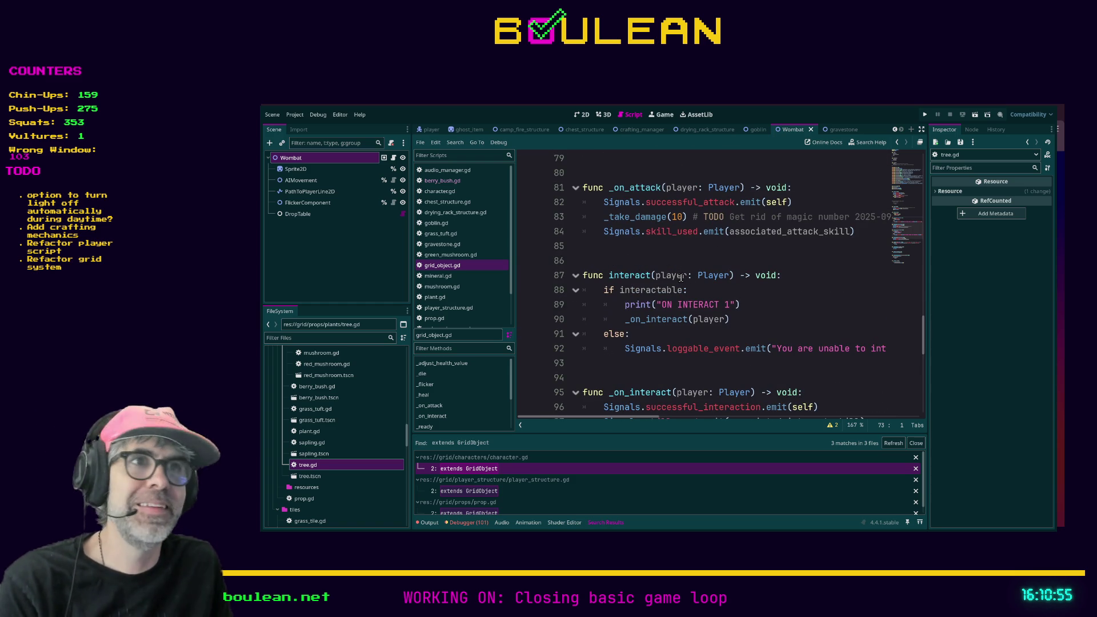
{"action": "left_click", "coordinate": [625, 265]}
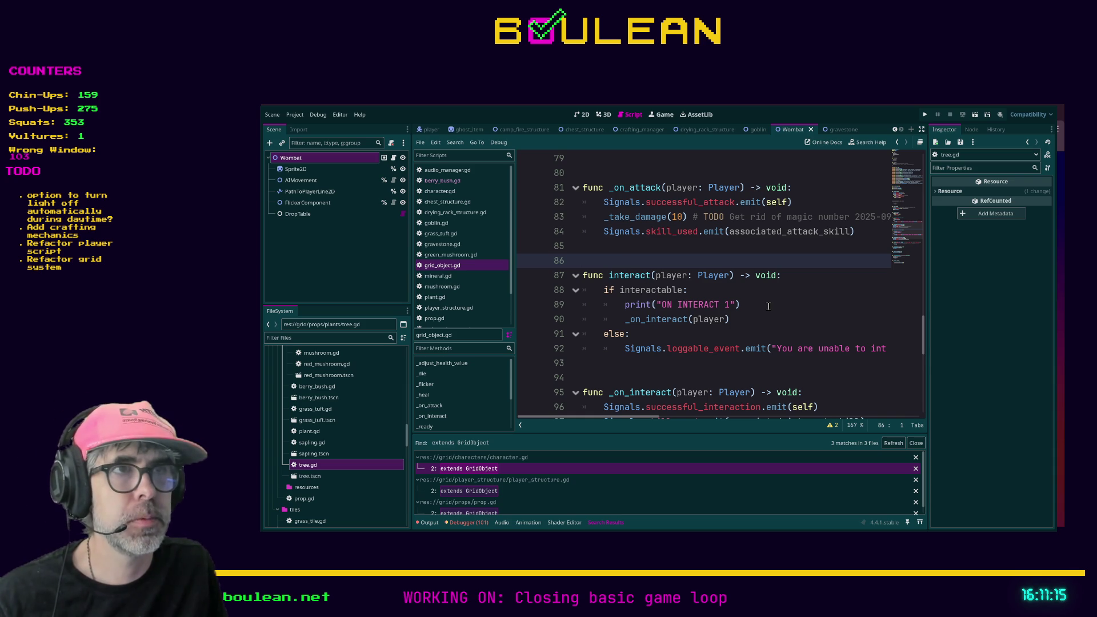
{"action": "scroll", "coordinate": [751, 304], "scroll_direction": "down", "scroll_amount": 1}
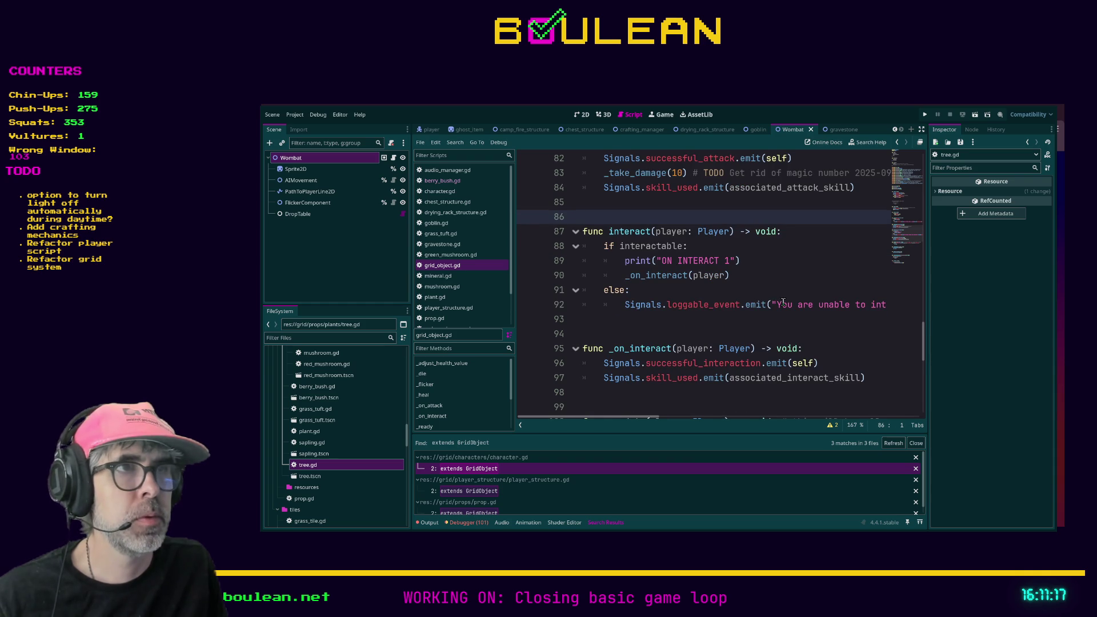
{"action": "left_click", "coordinate": [770, 290]}
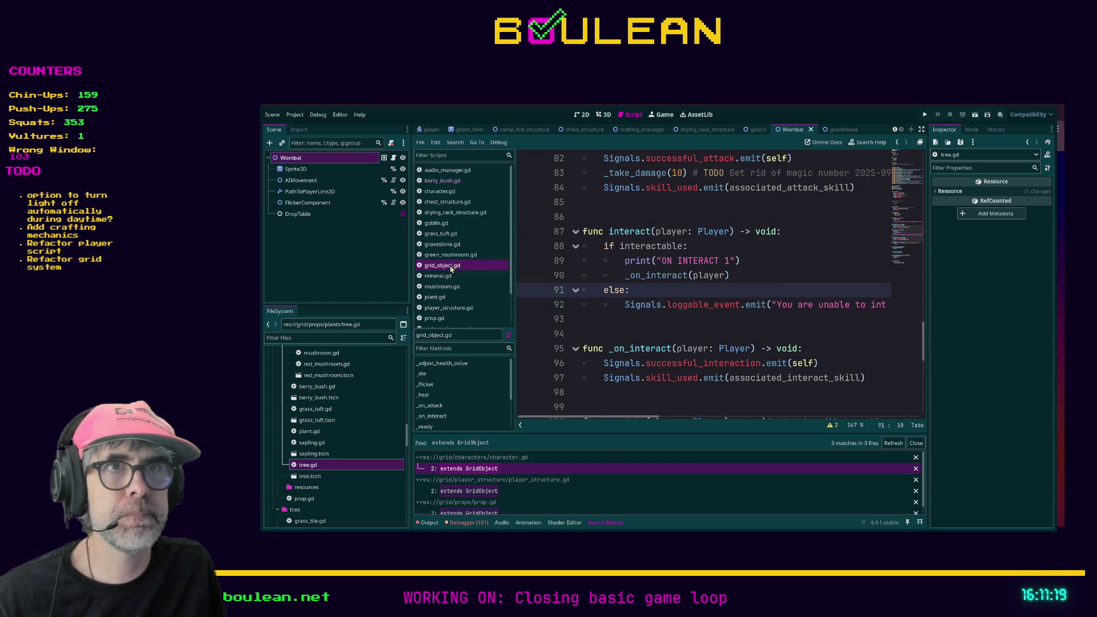
- Flip through the open scripts from green_mushroom.gd down to grass_tuft.gd
{"action": "left_click", "coordinate": [450, 254]}
{"action": "left_click", "coordinate": [442, 244]}
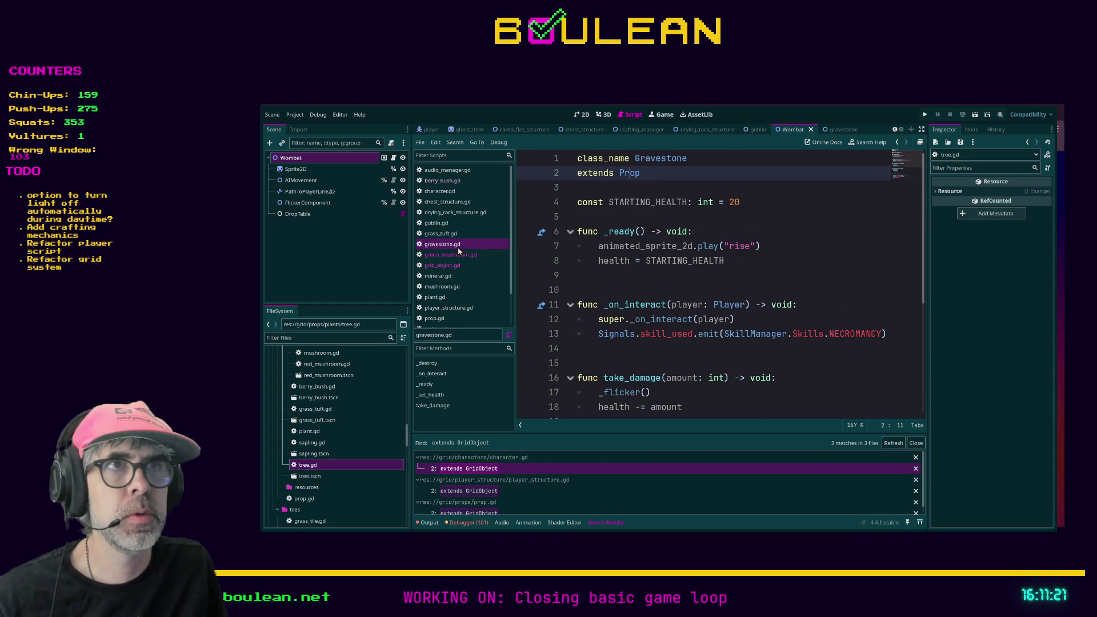
{"action": "left_click", "coordinate": [443, 171]}
{"action": "left_click", "coordinate": [443, 180]}
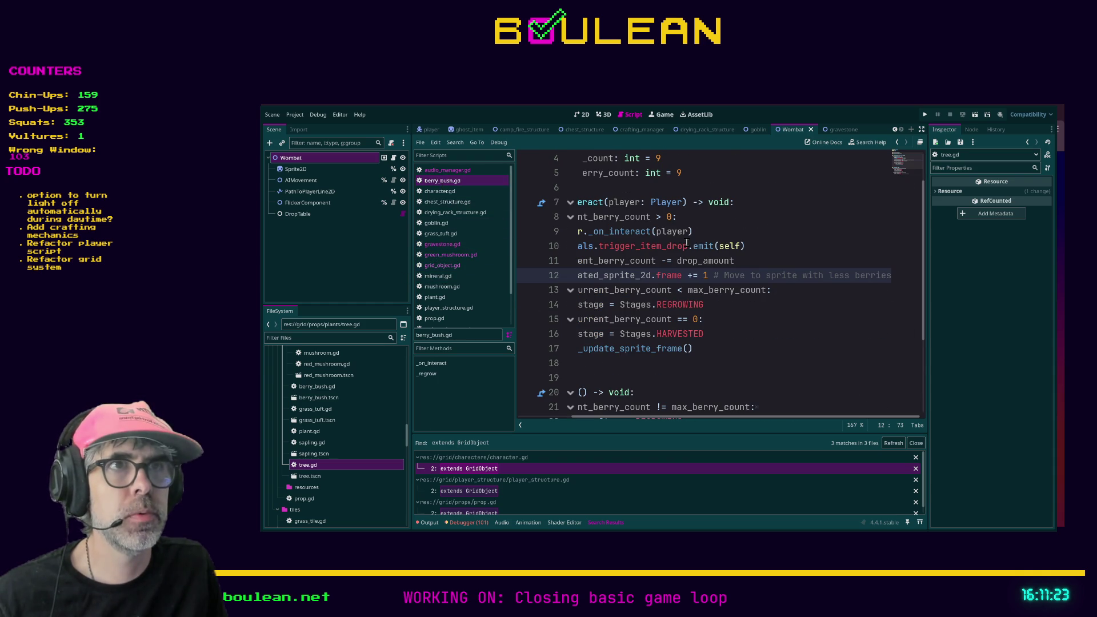
{"action": "scroll", "coordinate": [628, 407], "scroll_direction": "left", "scroll_amount": 3}
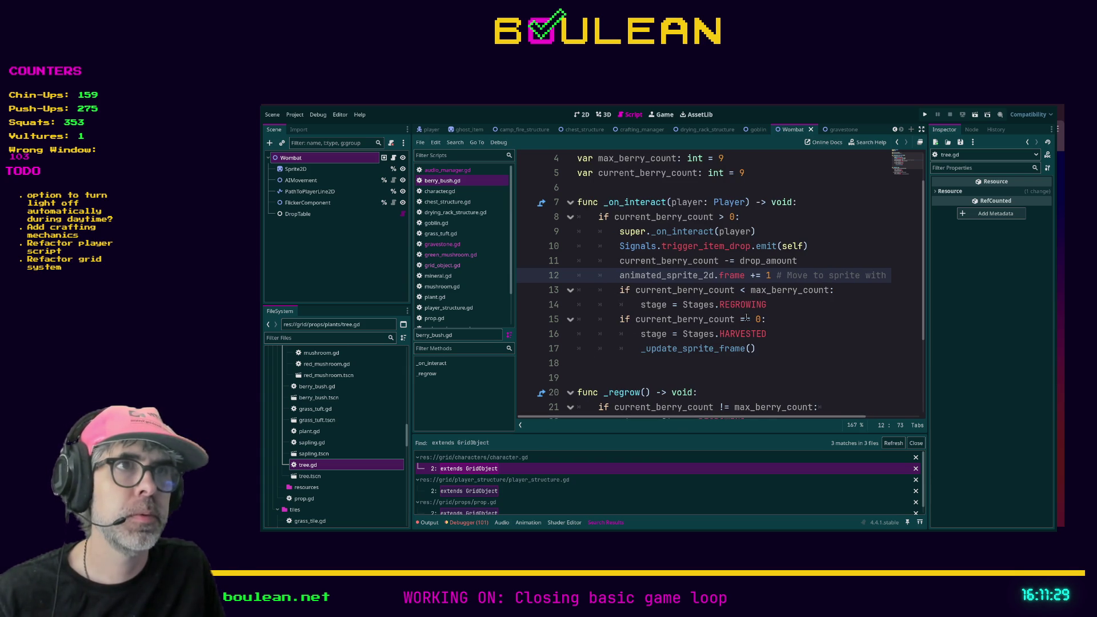
{"action": "left_click", "coordinate": [441, 192]}
{"action": "left_click", "coordinate": [446, 204]}
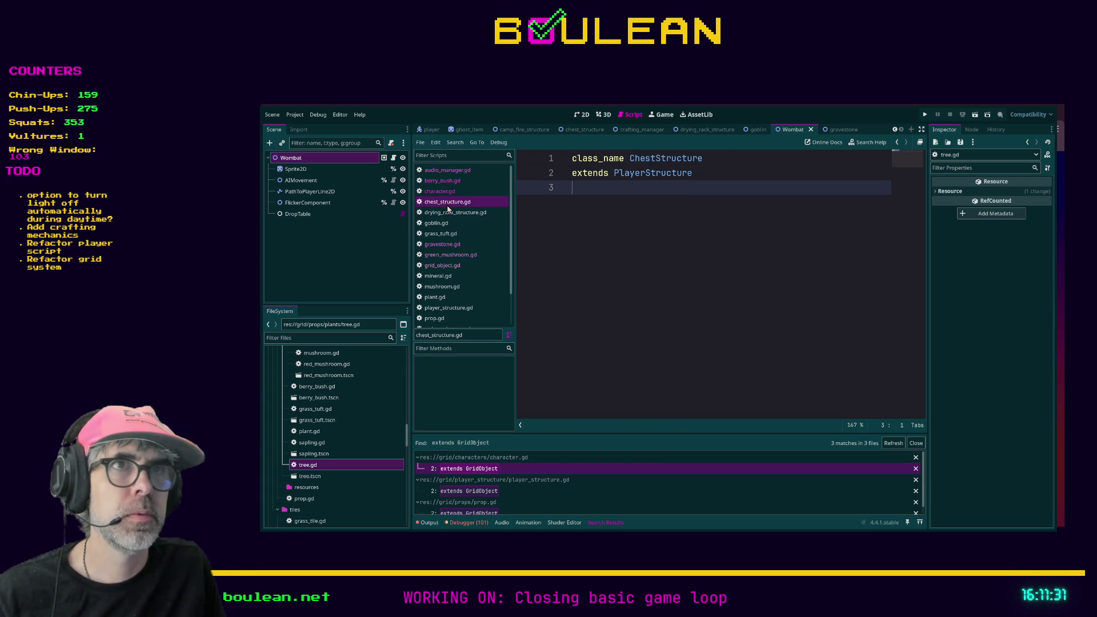
{"action": "left_click", "coordinate": [451, 212]}
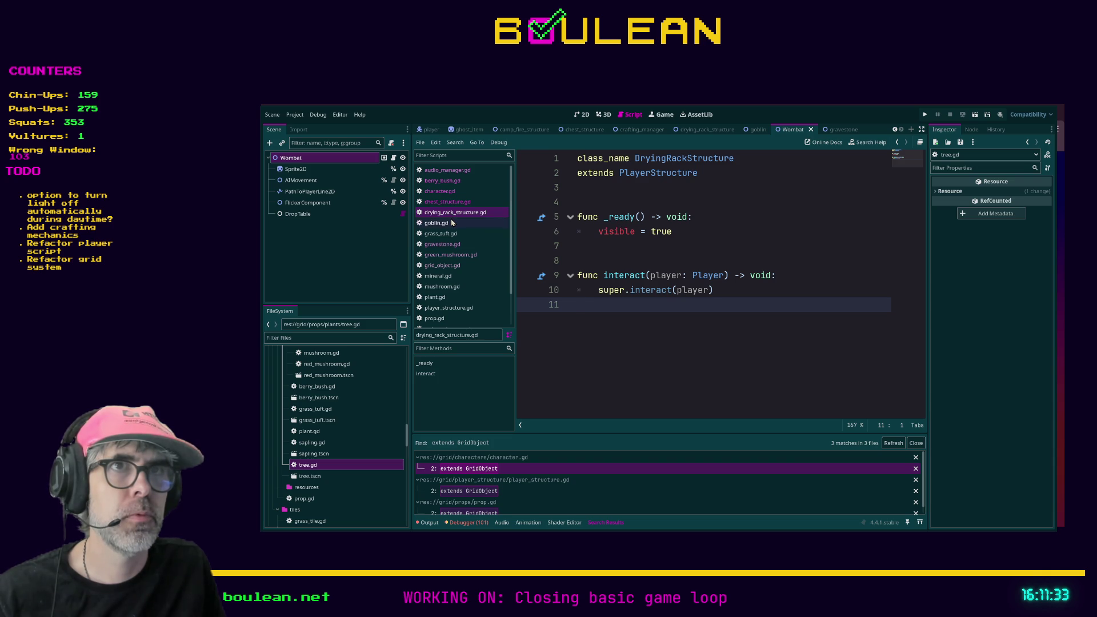
{"action": "left_click", "coordinate": [445, 225]}
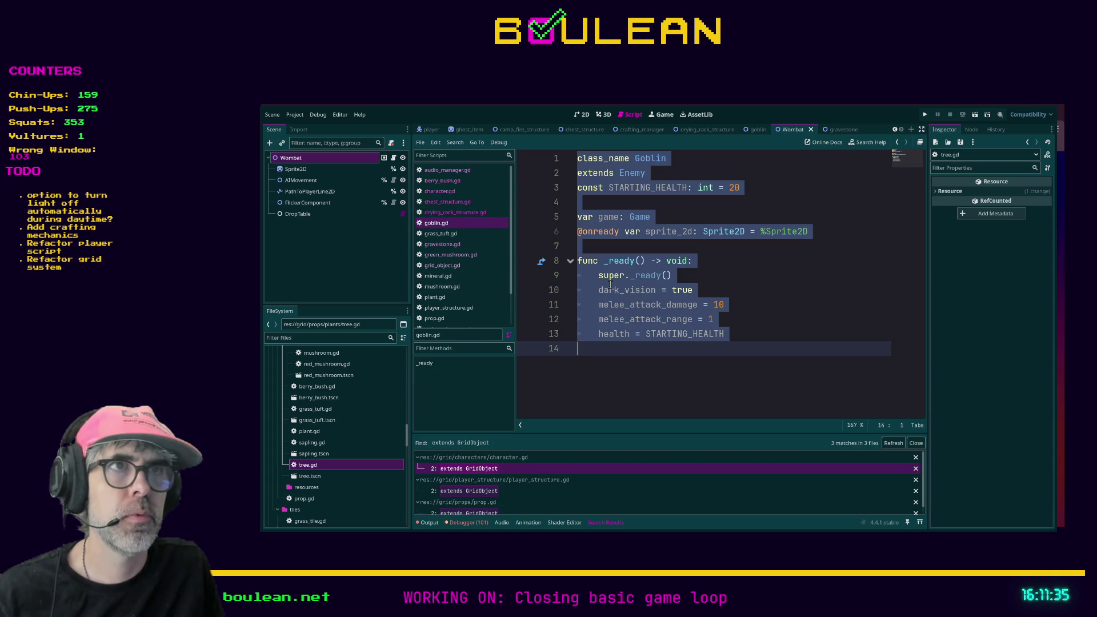
{"action": "left_click", "coordinate": [440, 233]}
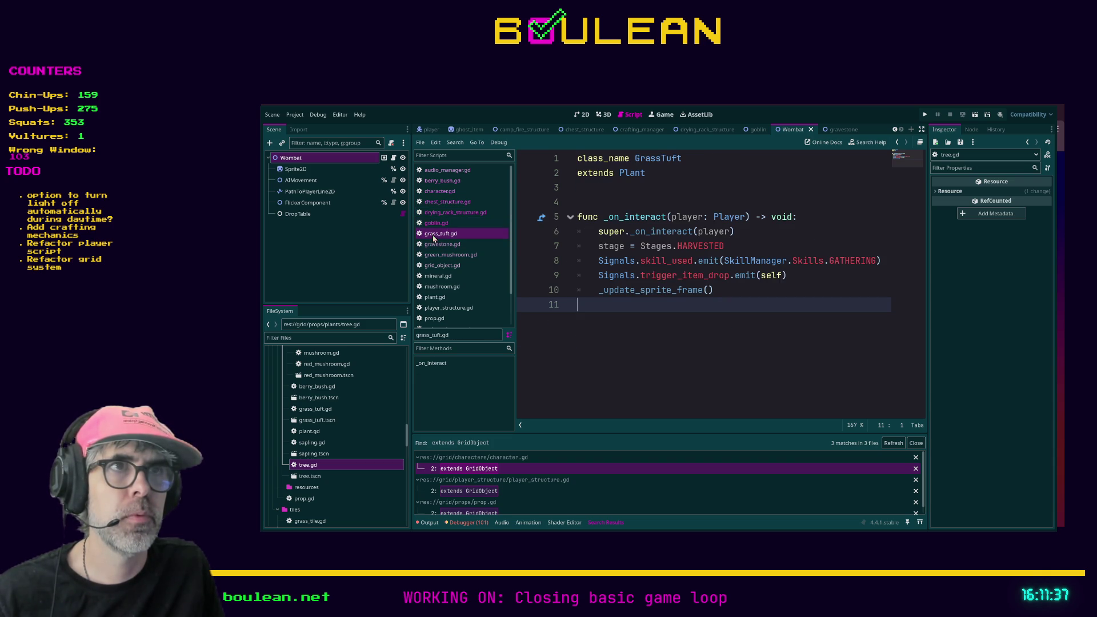
- Delete the GATHERING skill_used line from grass_tuft.gd and save it
{"action": "left_click", "coordinate": [711, 260]}
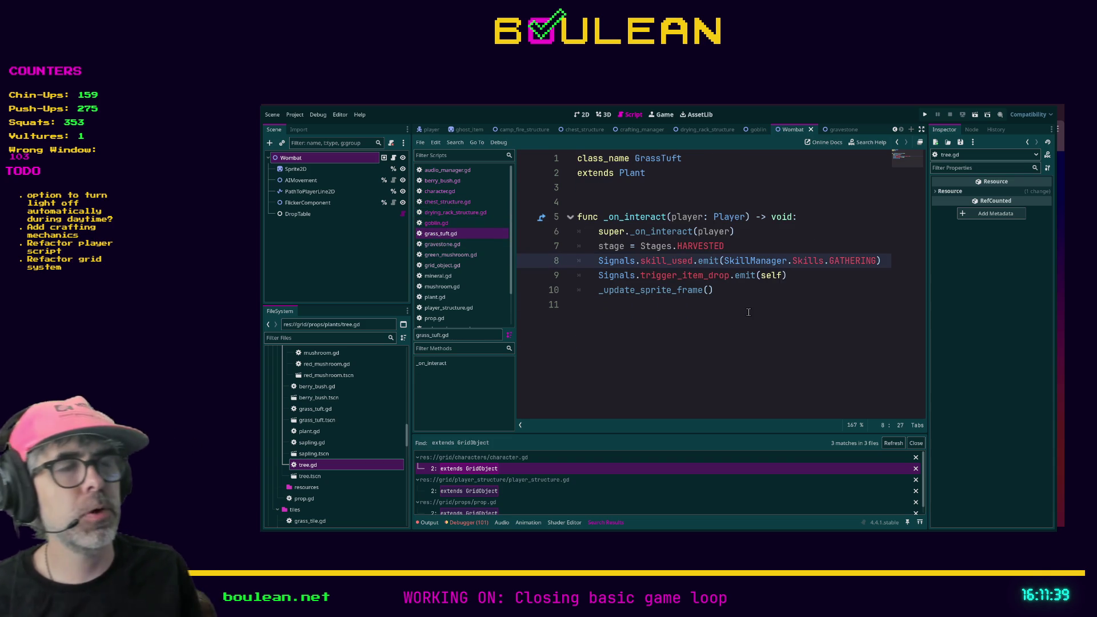
{"action": "key", "text": "End"}
{"action": "key", "text": "shift+Home"}
{"action": "key", "text": "shift+Home"}
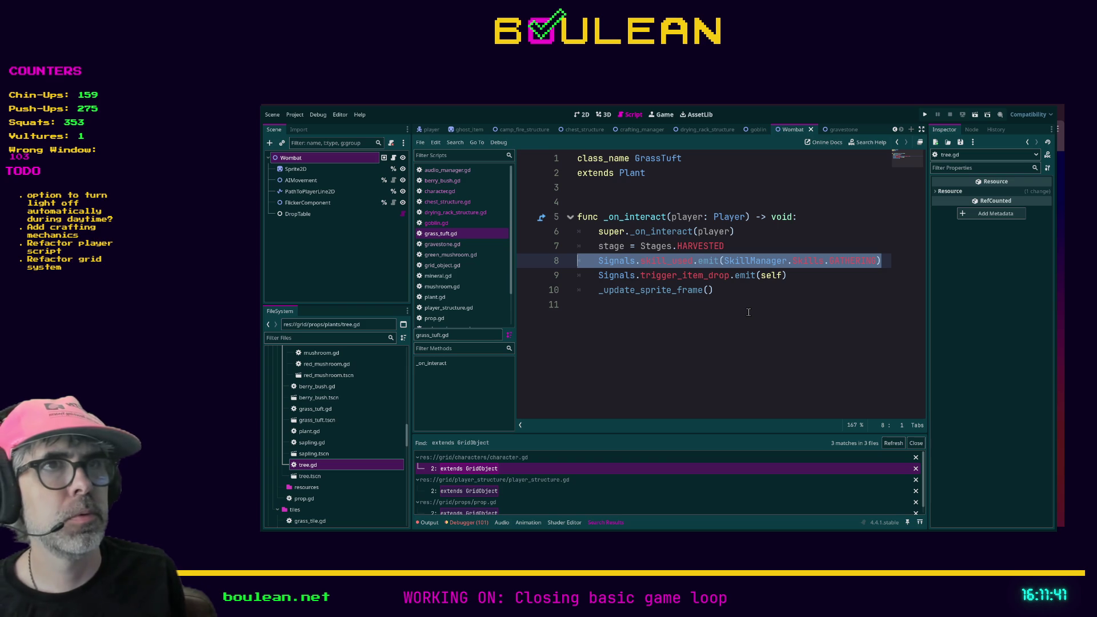
{"action": "key", "text": "BackSpace"}
{"action": "key", "text": "BackSpace"}
{"action": "left_click", "coordinate": [747, 299]}
{"action": "key", "text": "ctrl+s"}
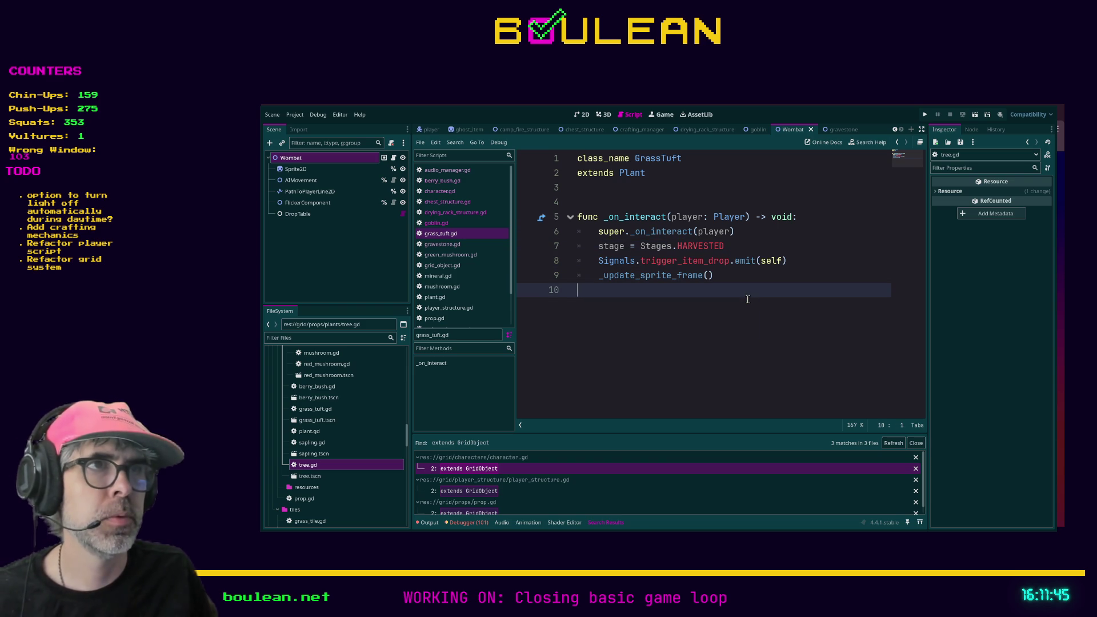
- Delete the NECROMANCY skill_used call and leftover blank line from gravestone.gd, then save
{"action": "left_click", "coordinate": [451, 245]}
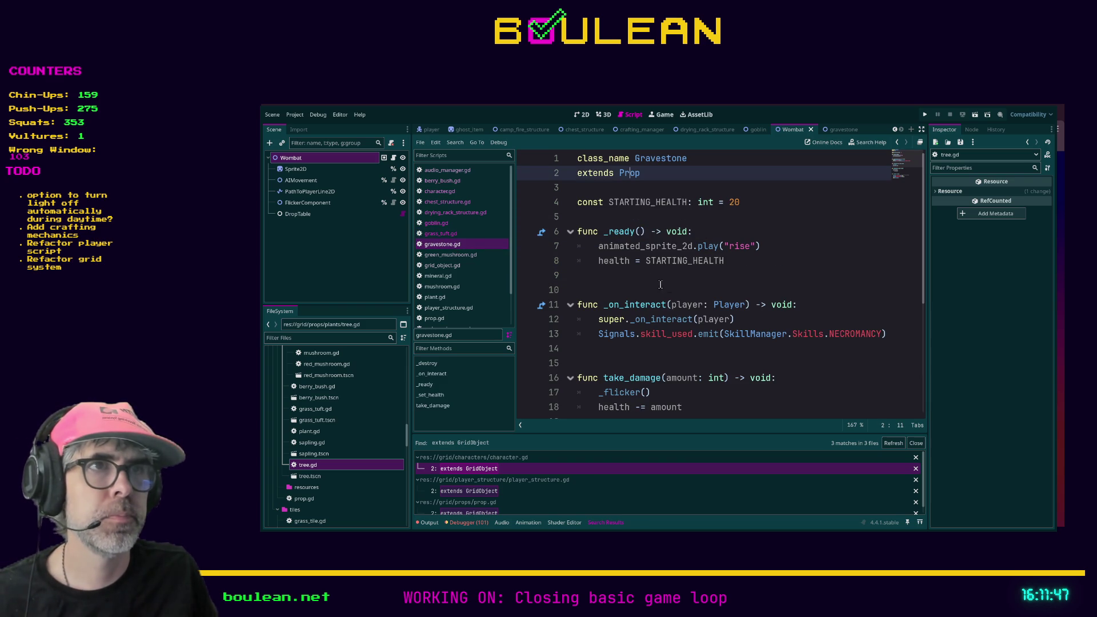
{"action": "left_click", "coordinate": [732, 341]}
{"action": "key", "text": "End"}
{"action": "key", "text": "shift+Home"}
{"action": "key", "text": "shift+Home"}
{"action": "key", "text": "BackSpace"}
{"action": "key", "text": "BackSpace"}
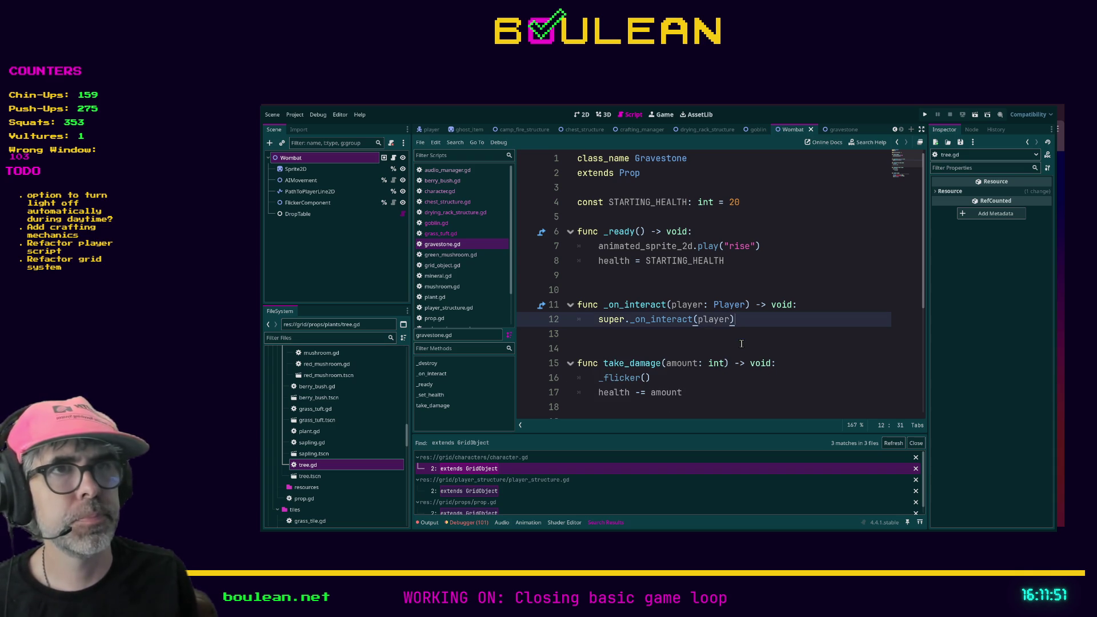
{"action": "left_click", "coordinate": [653, 341]}
{"action": "key", "text": "ctrl+s"}
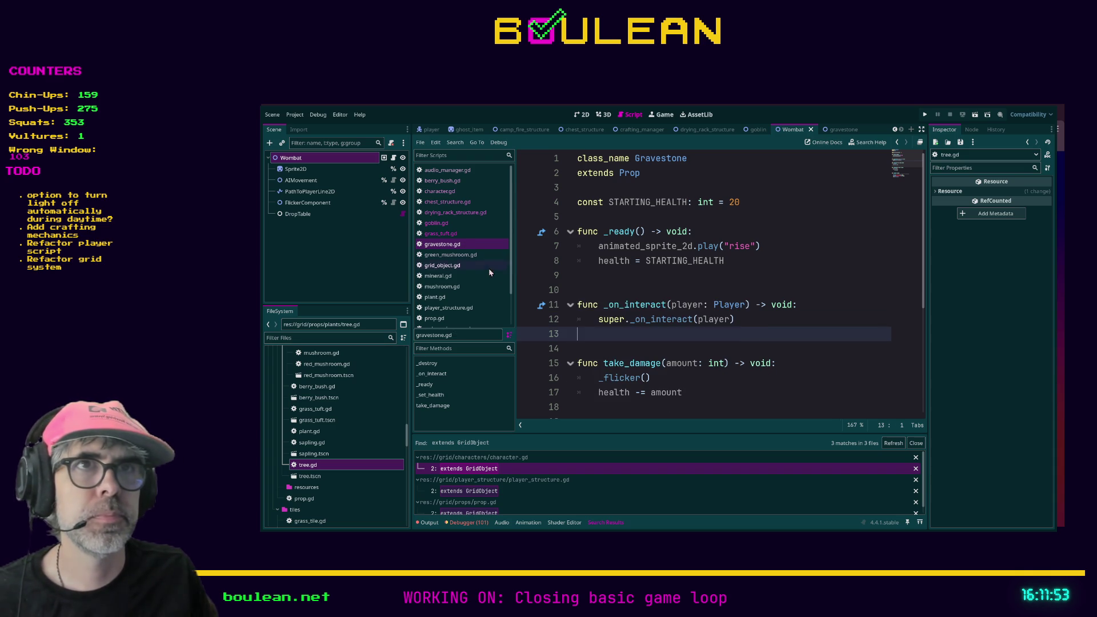
- Review grid_object.gd's unable-to-interact log message on line 92, then bring up mushroom.gd
{"action": "left_click", "coordinate": [451, 254]}
{"action": "left_click", "coordinate": [468, 266]}
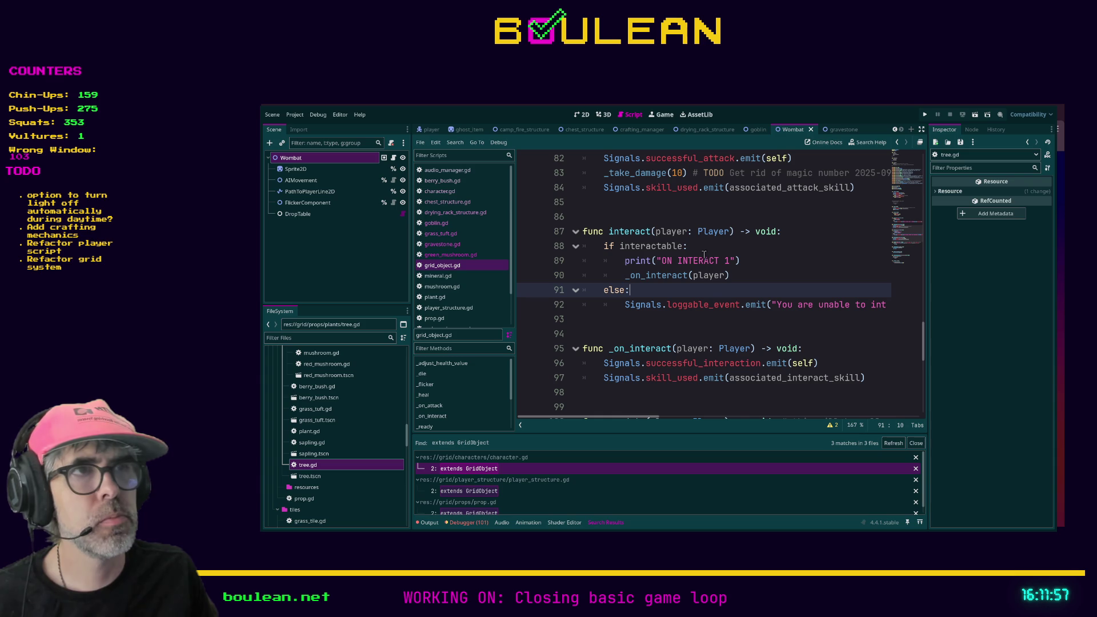
{"action": "left_click", "coordinate": [451, 277]}
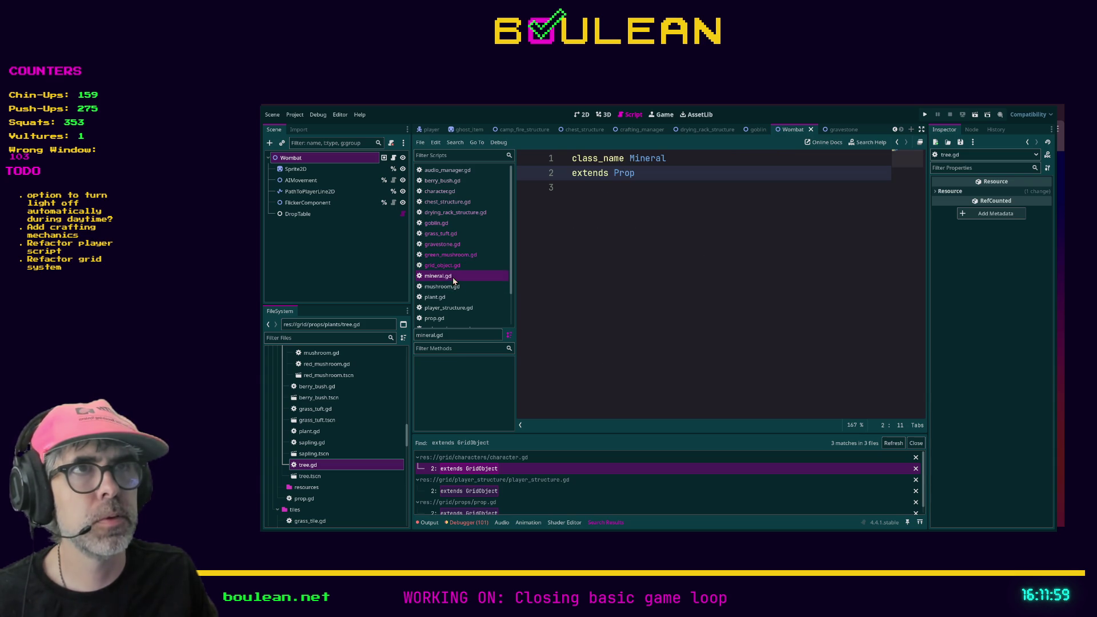
{"action": "left_click", "coordinate": [445, 266]}
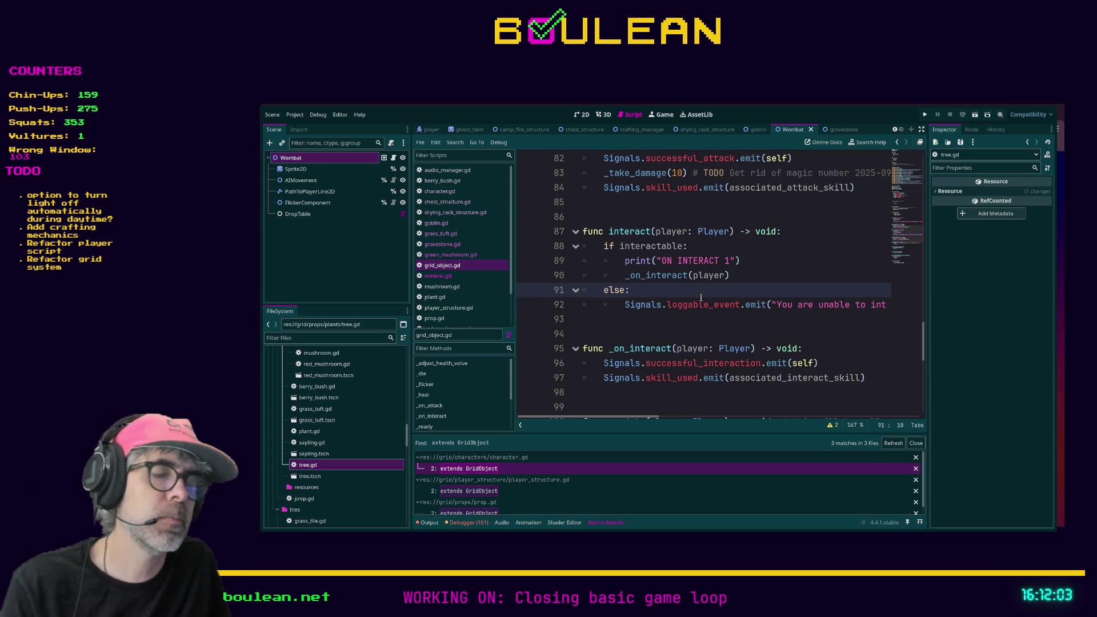
{"action": "mouse_move", "coordinate": [624, 305]}
{"action": "left_mouse_down"}
{"action": "mouse_move", "coordinate": [888, 308]}
{"action": "mouse_move", "coordinate": [854, 310]}
{"action": "left_mouse_up"}
{"action": "key", "text": "Home"}
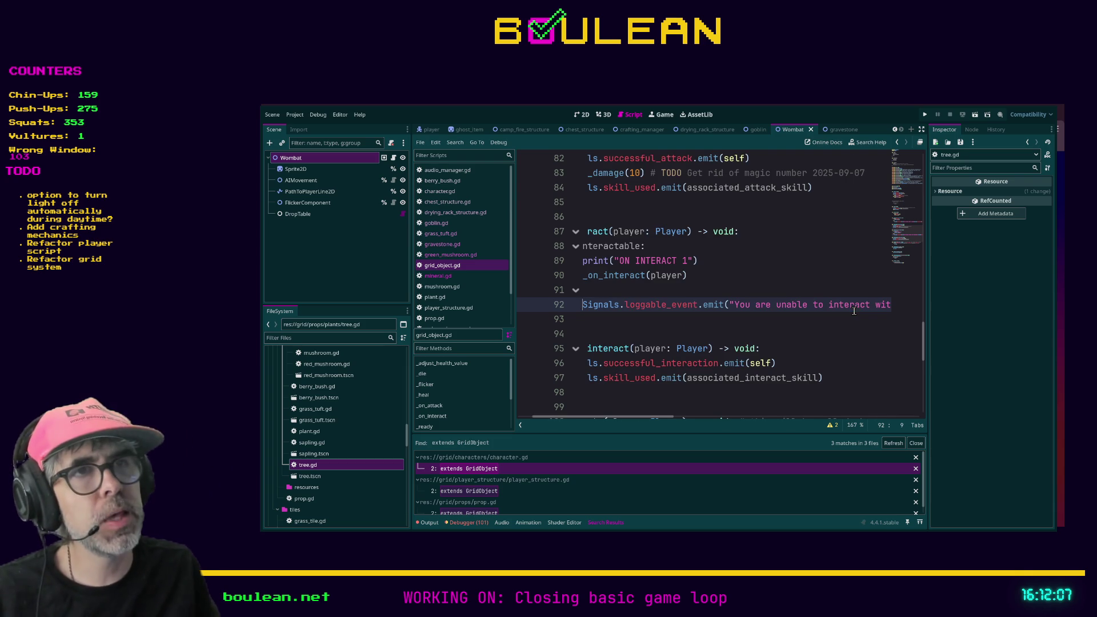
{"action": "scroll", "coordinate": [598, 420], "scroll_direction": "left", "scroll_amount": 2}
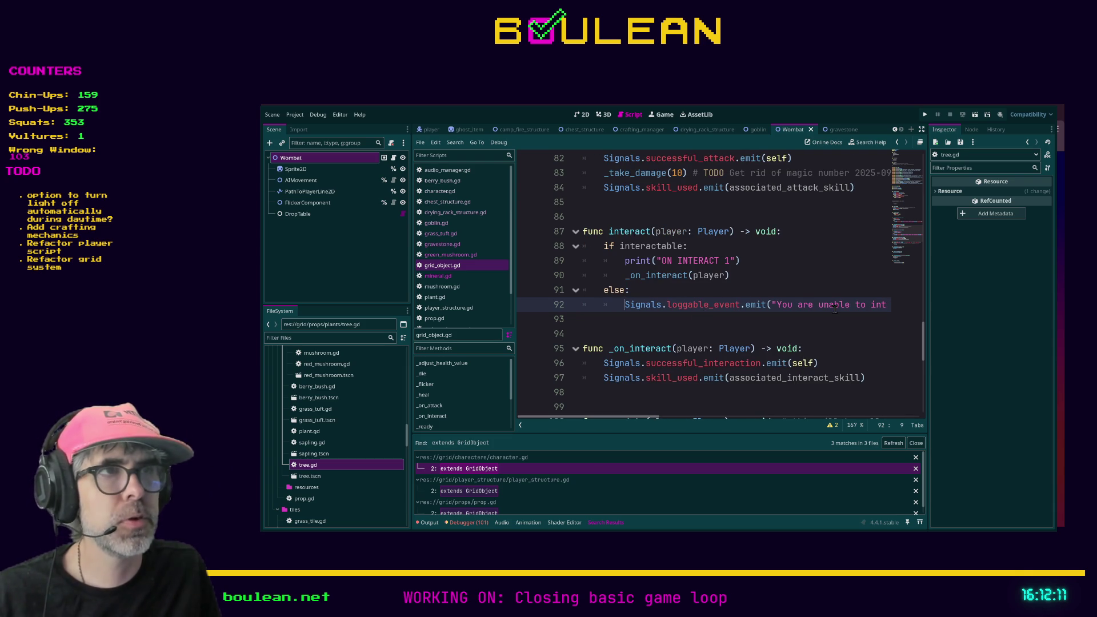
{"action": "left_click", "coordinate": [457, 287]}
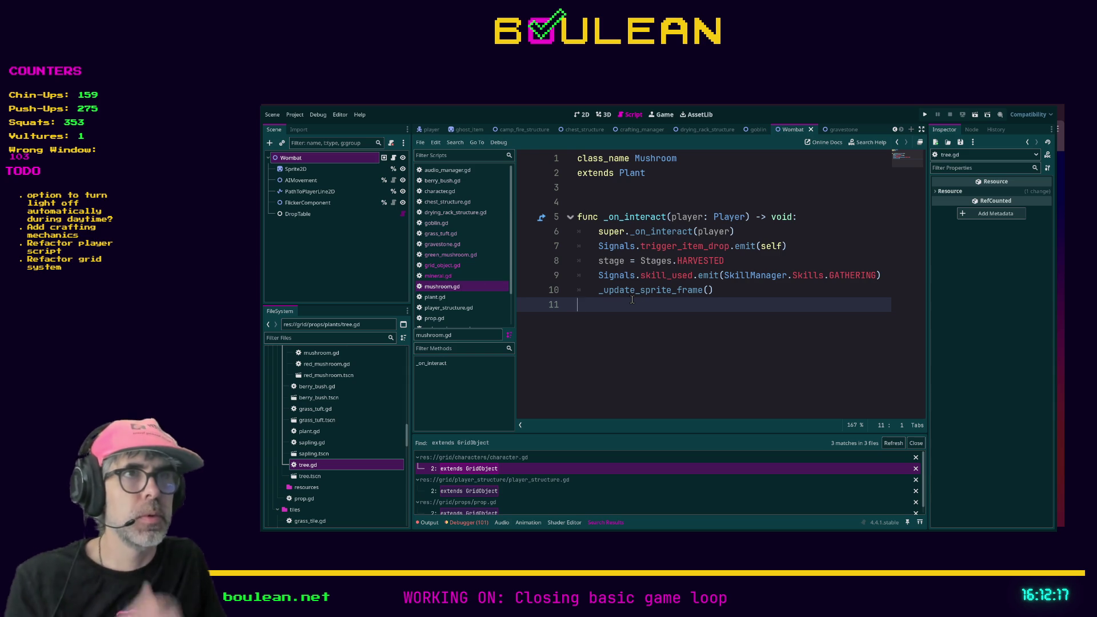
- Delete the Signals.skill_used.emit line from mushroom.gd
{"action": "left_click", "coordinate": [690, 275]}
{"action": "triple_click", "coordinate": [690, 275]}
{"action": "key", "text": "BackSpace"}
{"action": "key", "text": "BackSpace"}
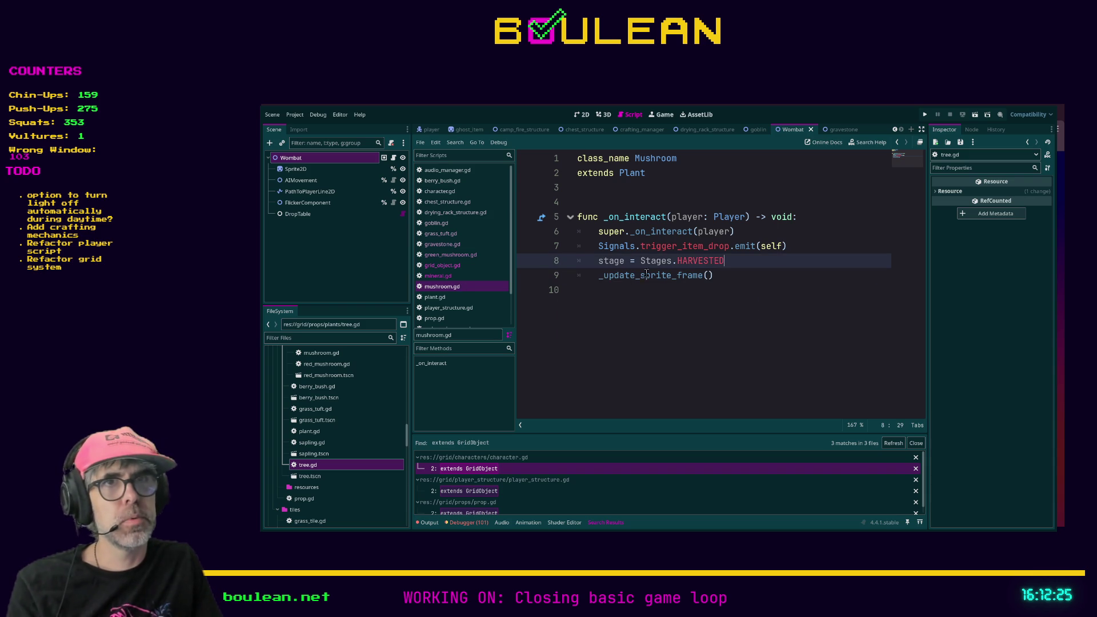
- Browse the plant and prop scripts to sapling.gd and delete its skill_used emit line
{"action": "left_click", "coordinate": [447, 297]}
{"action": "scroll", "coordinate": [653, 283], "scroll_direction": "down", "scroll_amount": 1}
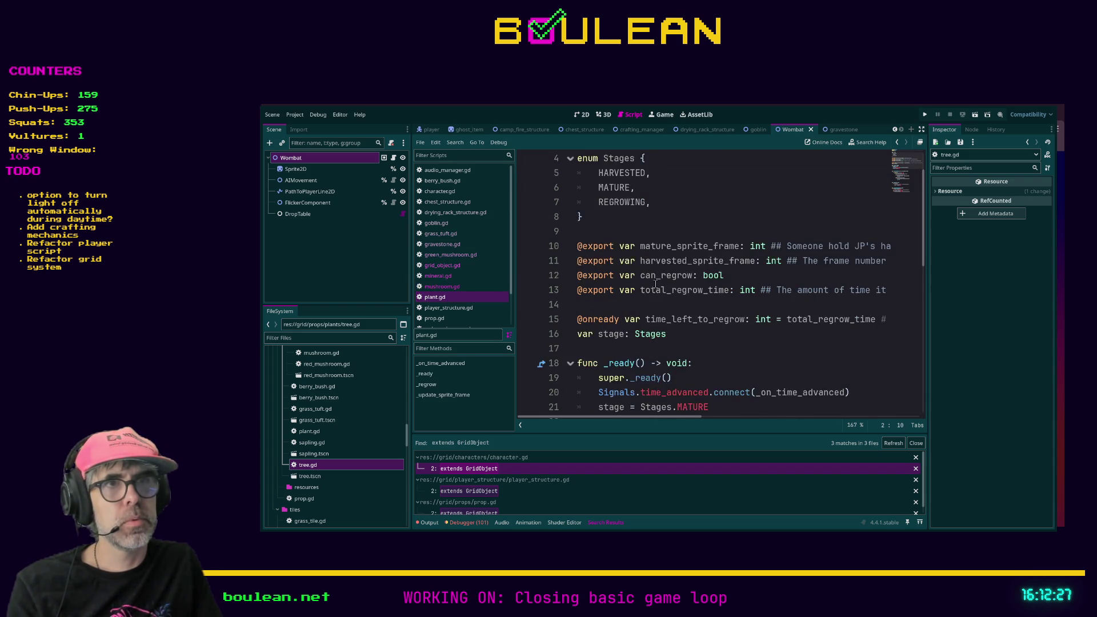
{"action": "scroll", "coordinate": [654, 283], "scroll_direction": "down", "scroll_amount": 3}
{"action": "scroll", "coordinate": [655, 284], "scroll_direction": "down", "scroll_amount": 3}
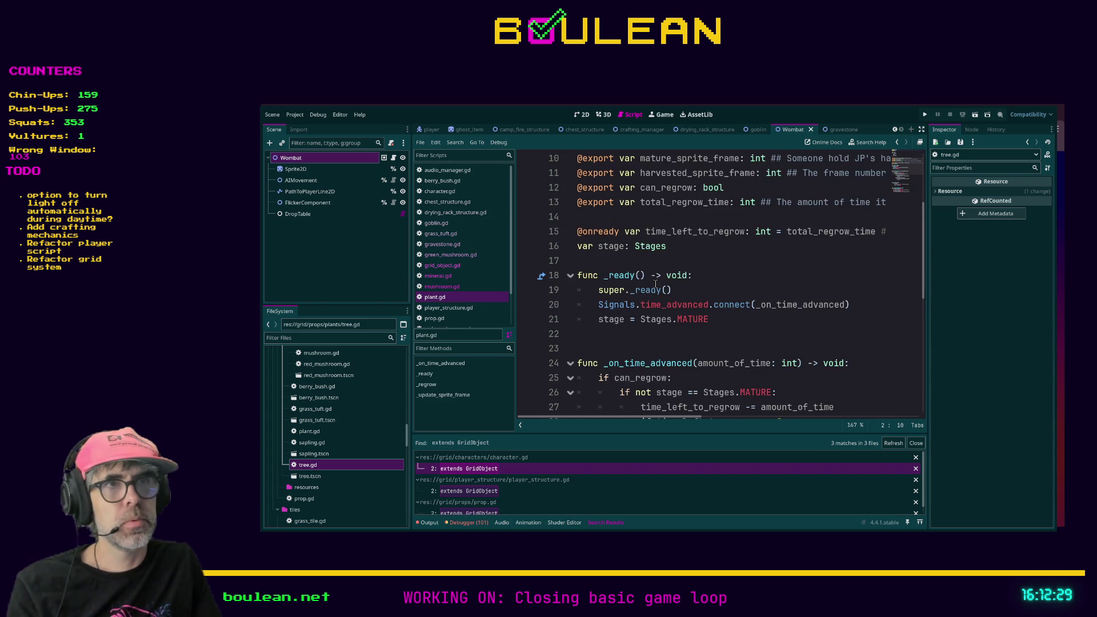
{"action": "scroll", "coordinate": [655, 284], "scroll_direction": "down", "scroll_amount": 3}
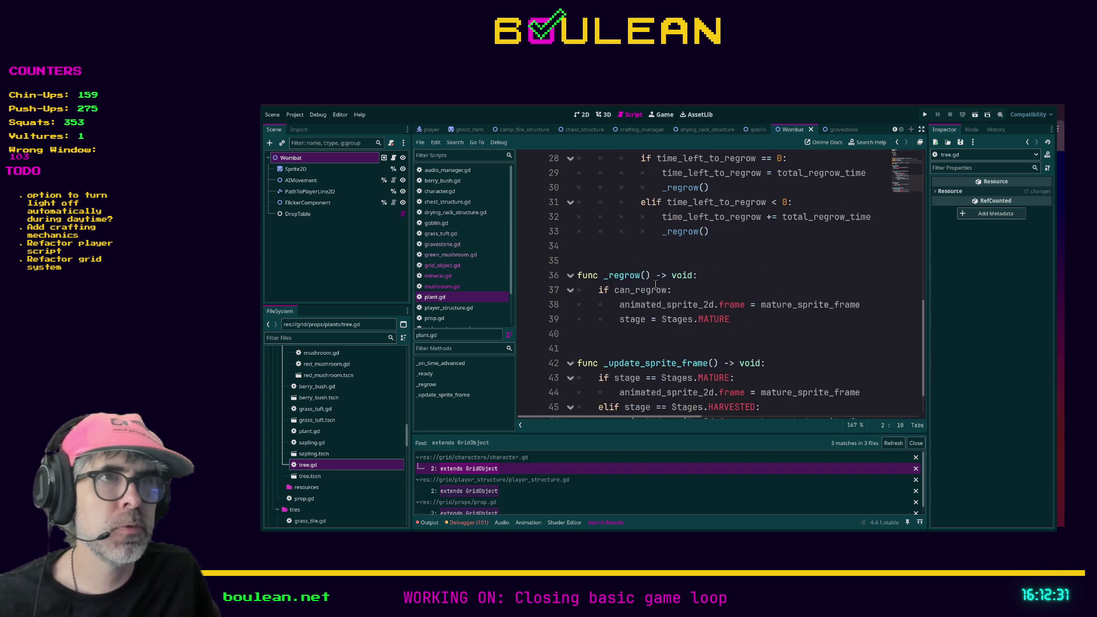
{"action": "left_click", "coordinate": [448, 319]}
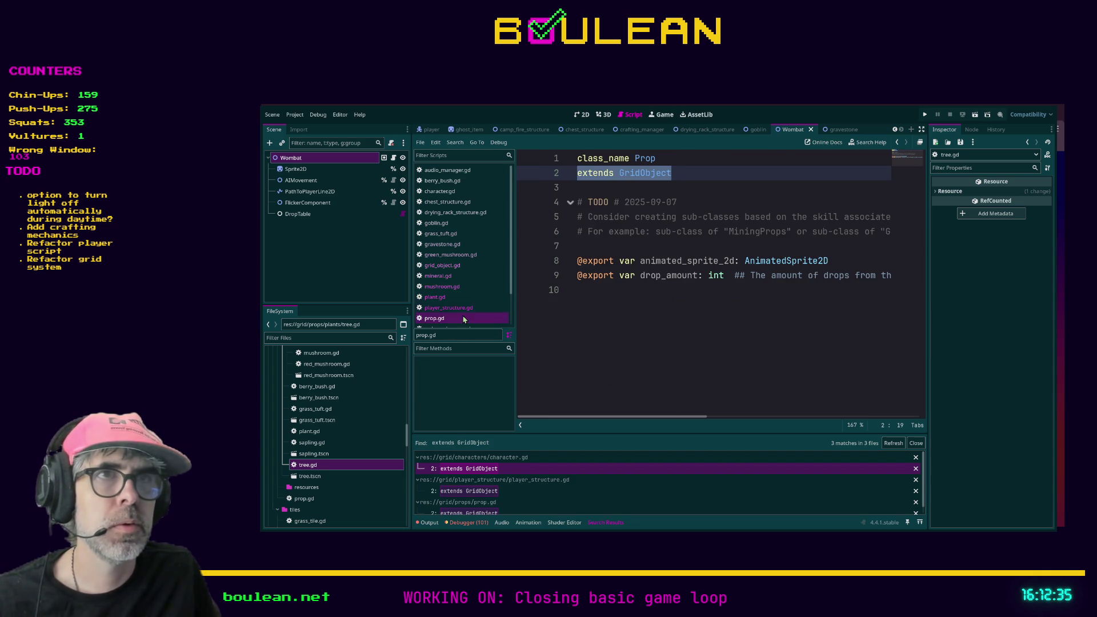
{"action": "scroll", "coordinate": [454, 308], "scroll_direction": "down", "scroll_amount": 2}
{"action": "left_click", "coordinate": [452, 291]}
{"action": "left_click", "coordinate": [452, 300]}
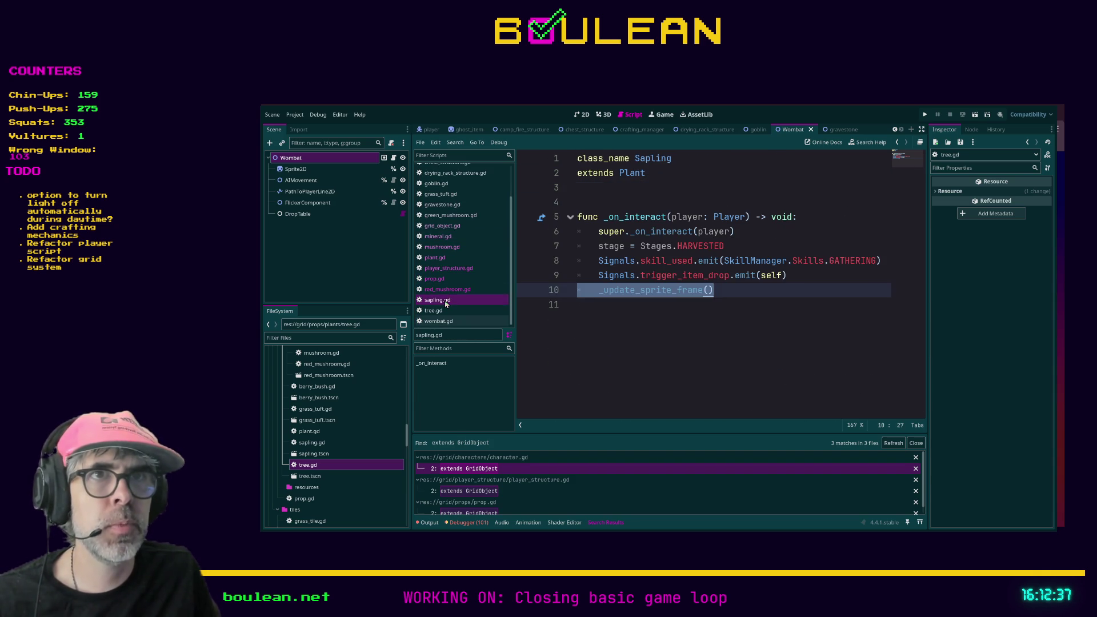
{"action": "left_click", "coordinate": [693, 260]}
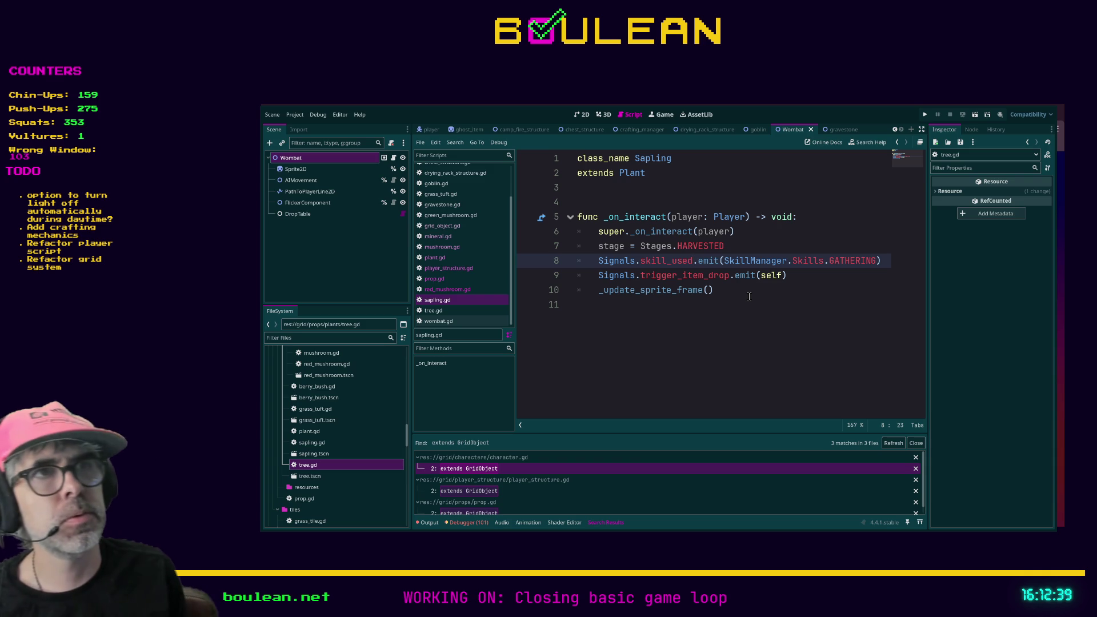
{"action": "key", "text": "End"}
{"action": "key", "text": "shift+Home"}
{"action": "key", "text": "shift+Home"}
{"action": "key", "text": "BackSpace"}
{"action": "key", "text": "BackSpace"}
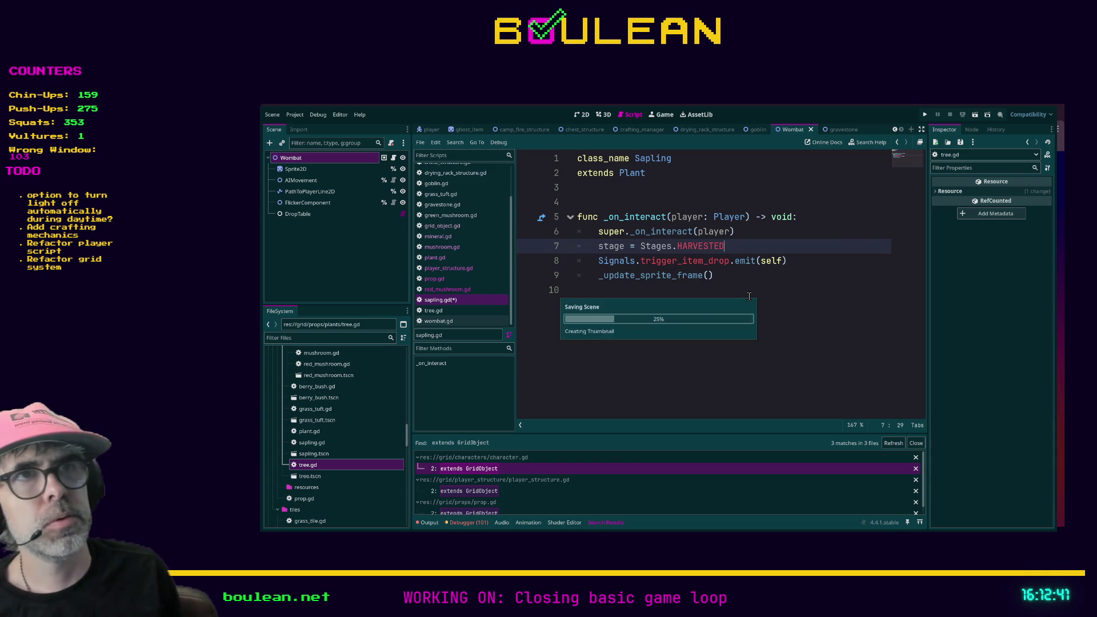
- Delete the LUMBERJACKING skill_used emit line from tree.gd, then bring up wombat.gd
{"action": "left_click", "coordinate": [437, 310]}
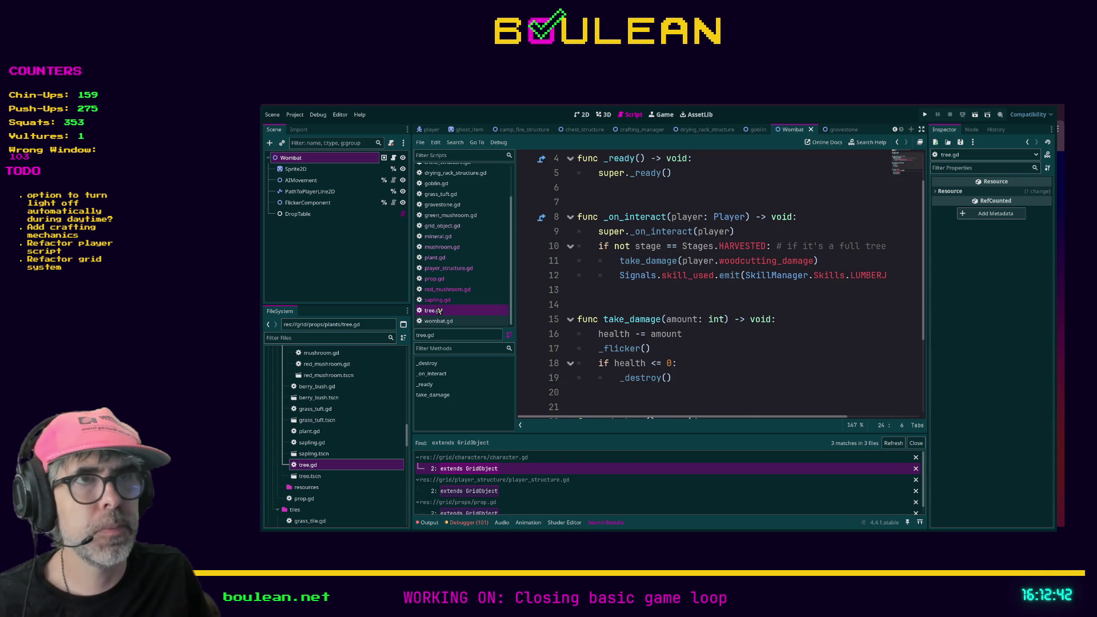
{"action": "left_click", "coordinate": [689, 274]}
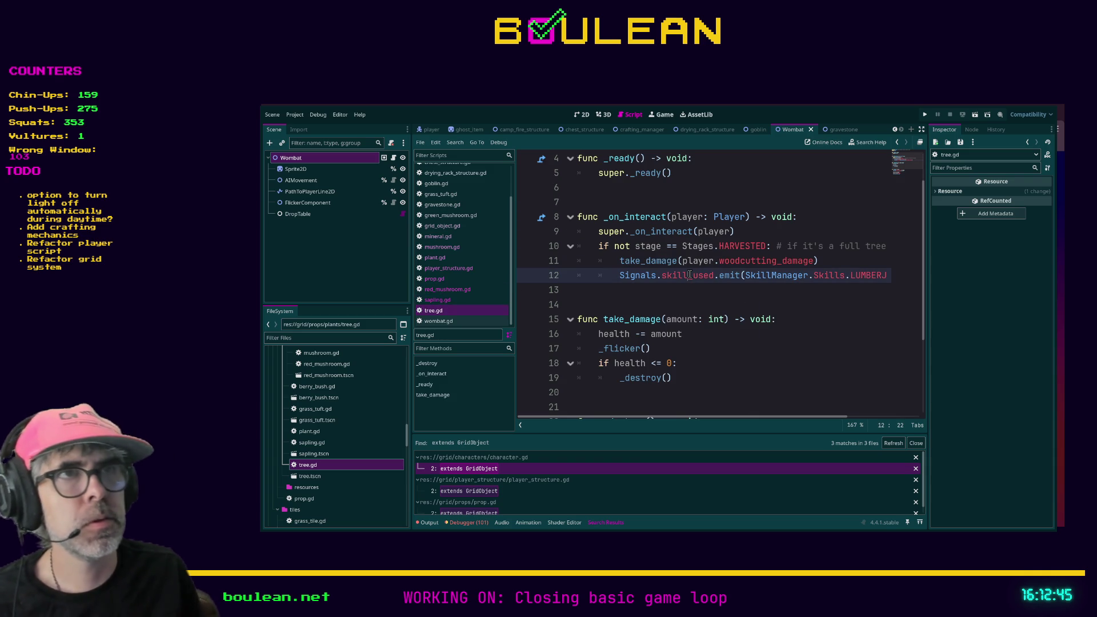
{"action": "key", "text": "End"}
{"action": "key", "text": "shift+Home"}
{"action": "key", "text": "shift+Home"}
{"action": "key", "text": "BackSpace"}
{"action": "key", "text": "BackSpace"}
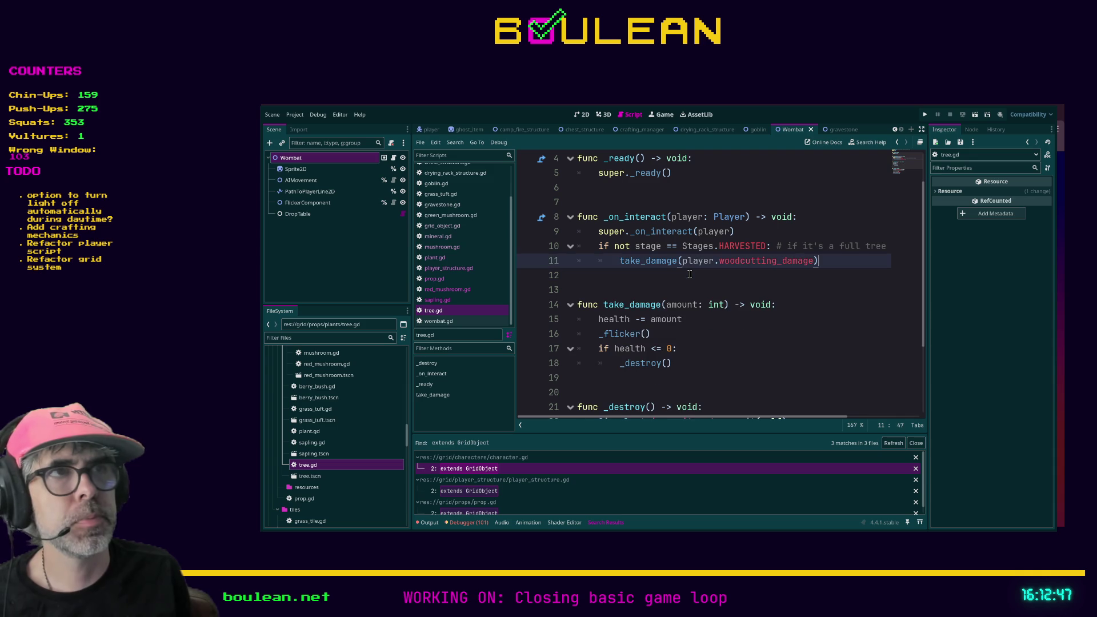
{"action": "left_click", "coordinate": [444, 321]}
{"action": "scroll", "coordinate": [667, 323], "scroll_direction": "down", "scroll_amount": 4}
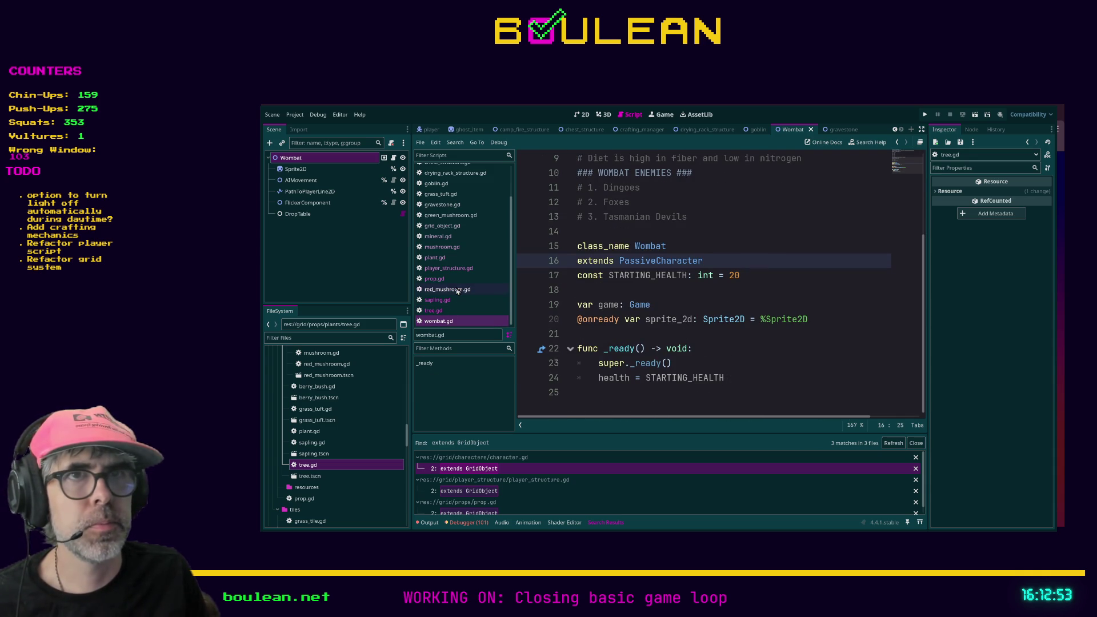
- Filter the FileSystem by 'skill' and open skill_manager.gd
{"action": "left_click", "coordinate": [690, 329]}
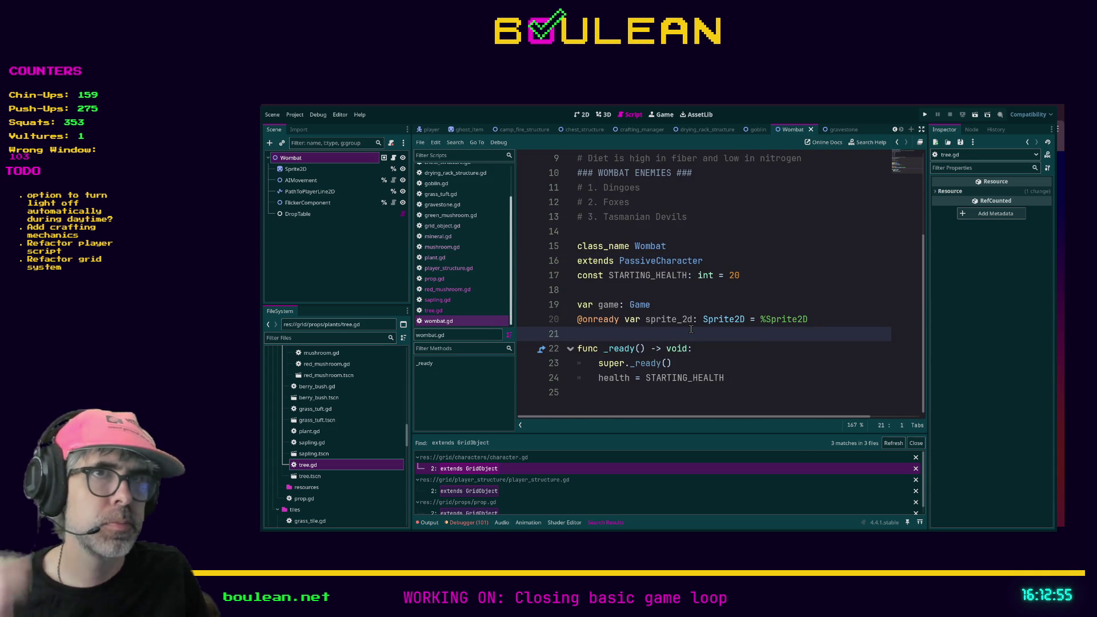
{"action": "left_click", "coordinate": [380, 338]}
{"action": "type", "text": "skill"}
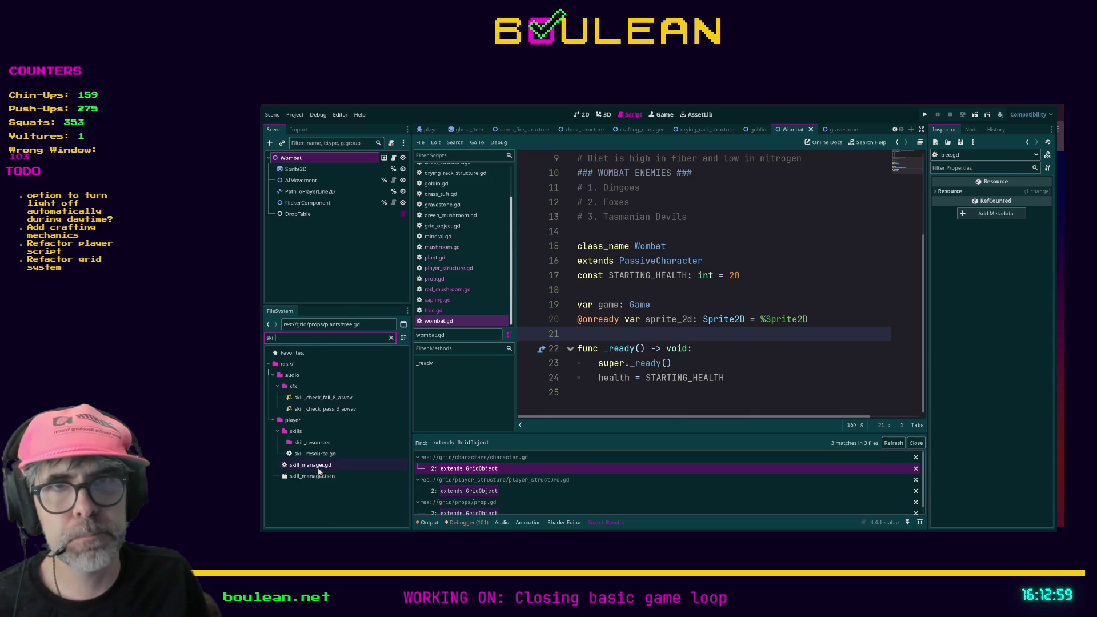
{"action": "double_click", "coordinate": [317, 469]}
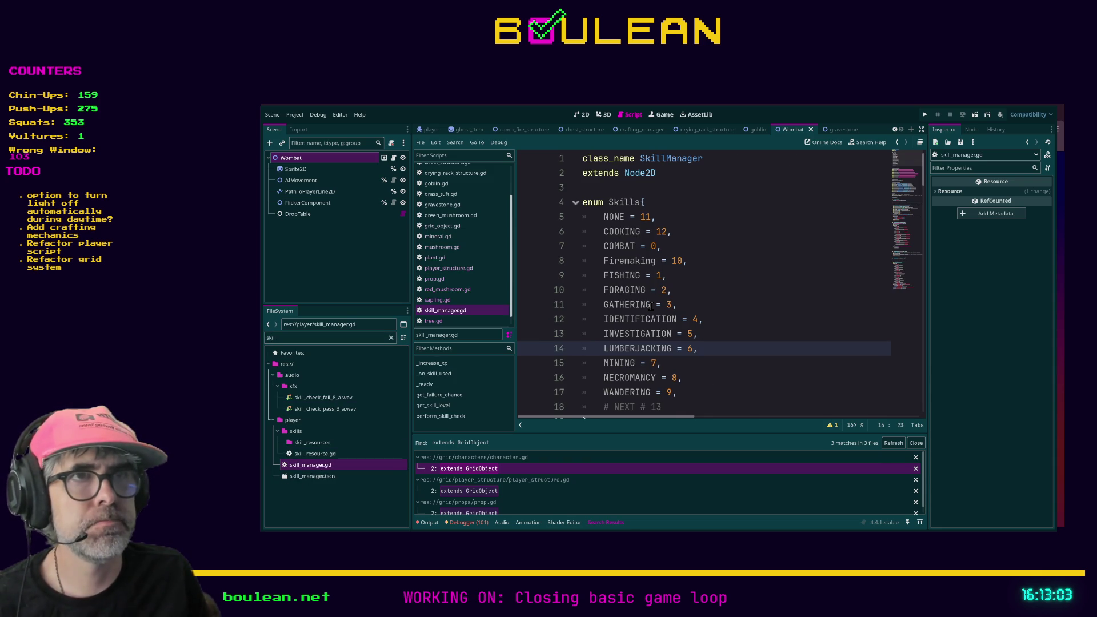
- Add HUNTING = 13 after GATHERING in the Skills enum and bump '# NEXT' to 14
{"action": "left_click", "coordinate": [689, 309]}
{"action": "key", "text": "Return"}
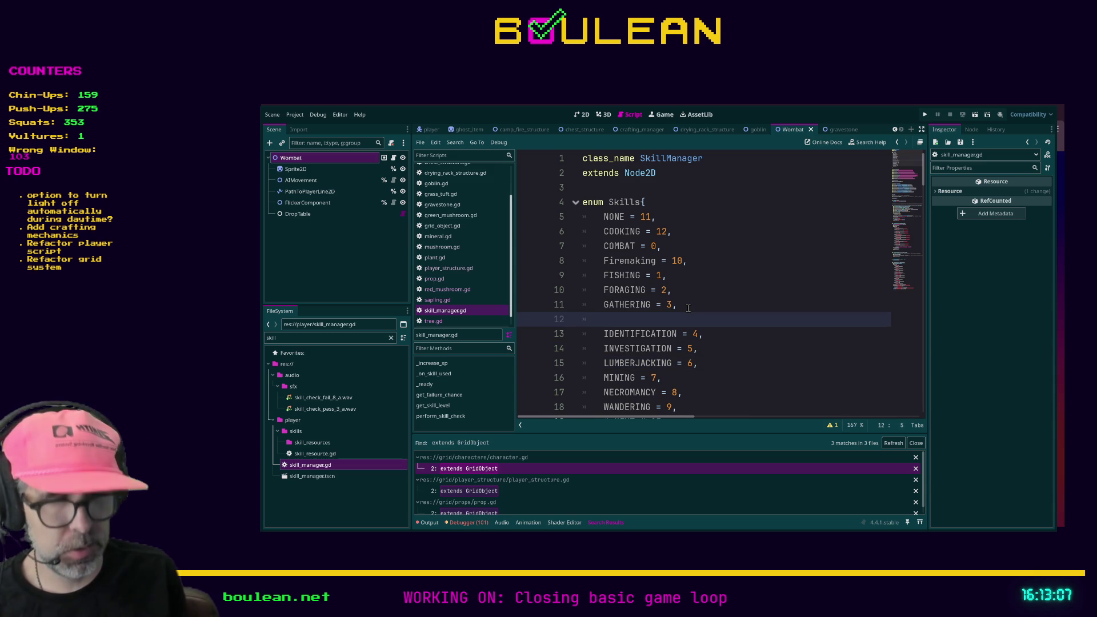
{"action": "type", "text": "HUNTING ="}
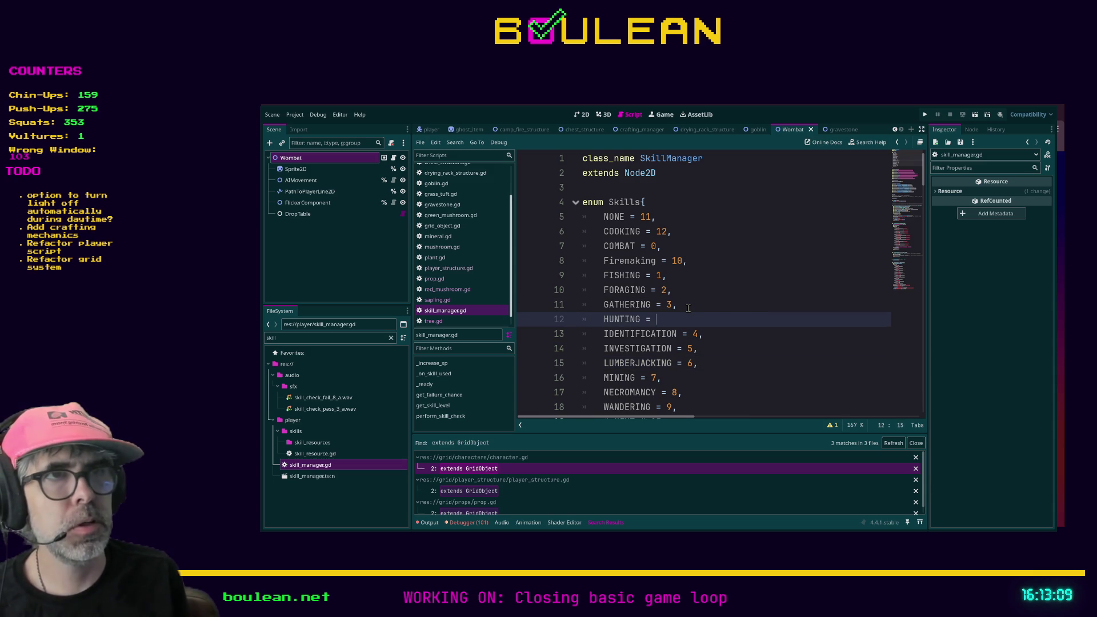
{"action": "left_click", "coordinate": [759, 377]}
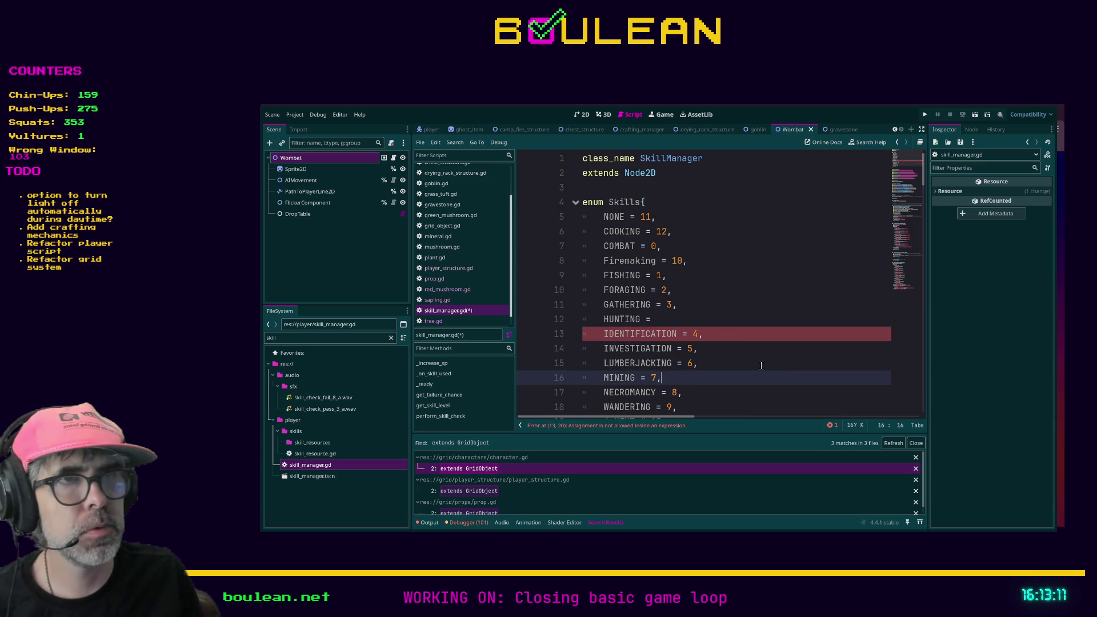
{"action": "scroll", "coordinate": [762, 365], "scroll_direction": "down", "scroll_amount": 1}
{"action": "left_click", "coordinate": [677, 279]}
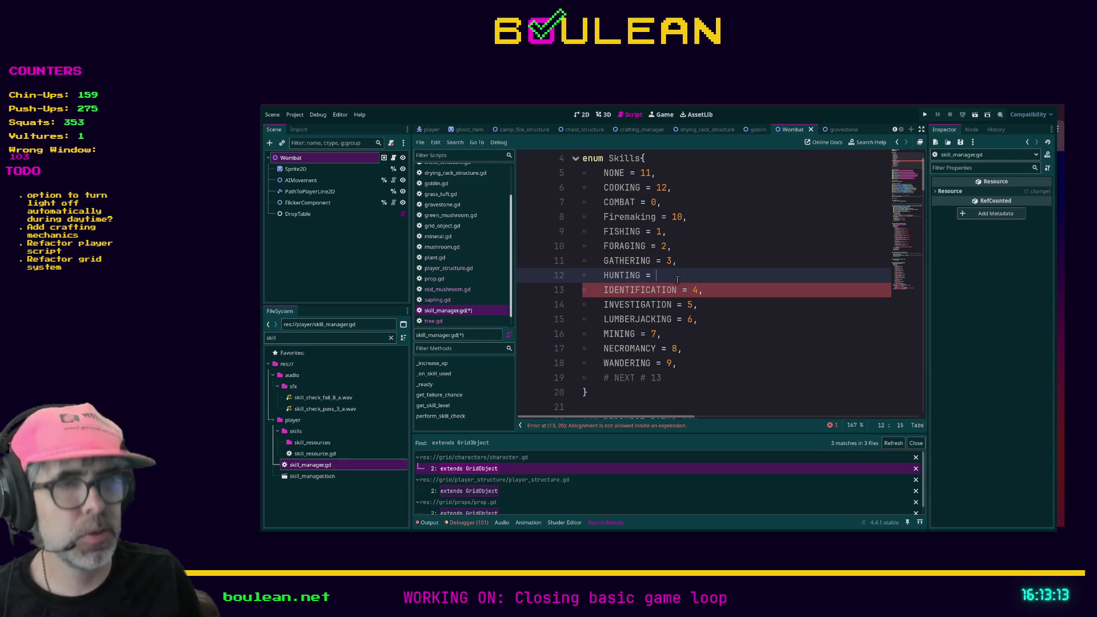
{"action": "type", "text": "13,"}
{"action": "left_click", "coordinate": [673, 375]}
{"action": "type", "text": "4"}
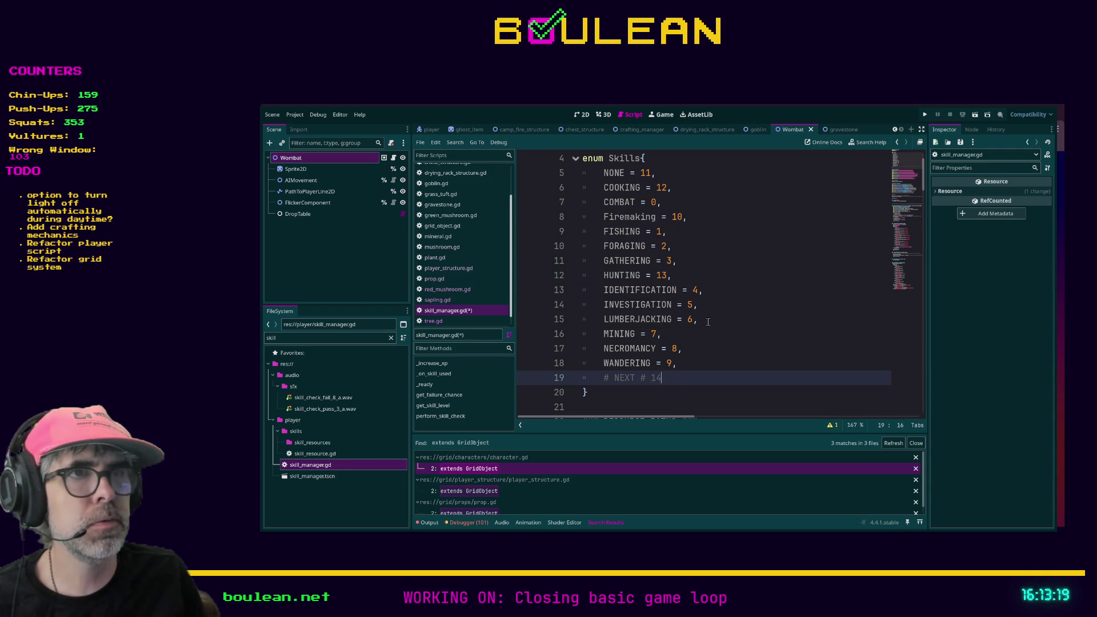
{"action": "left_click", "coordinate": [698, 366]}
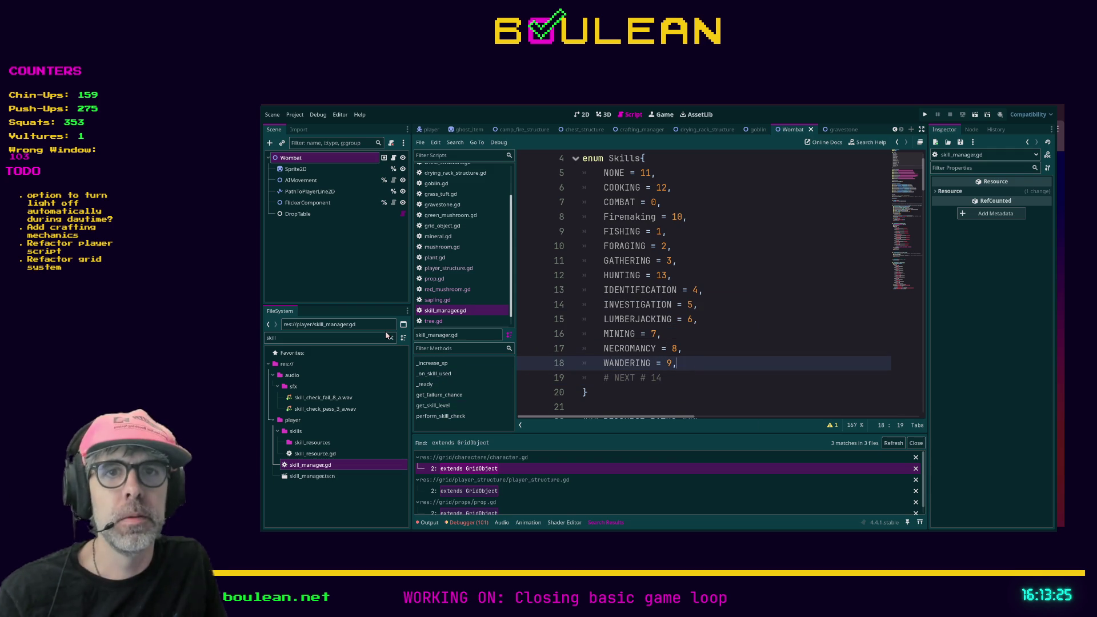
- Filter the FileSystem by 'prop', select the grid folder, then clear the filter
{"action": "double_click", "coordinate": [361, 339]}
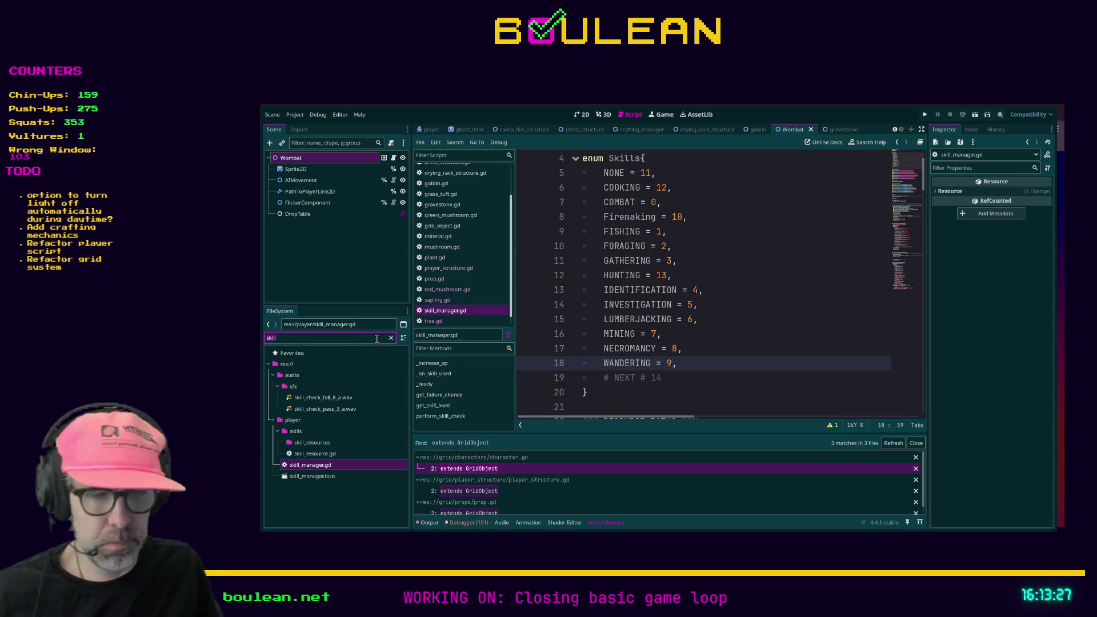
{"action": "type", "text": "prop"}
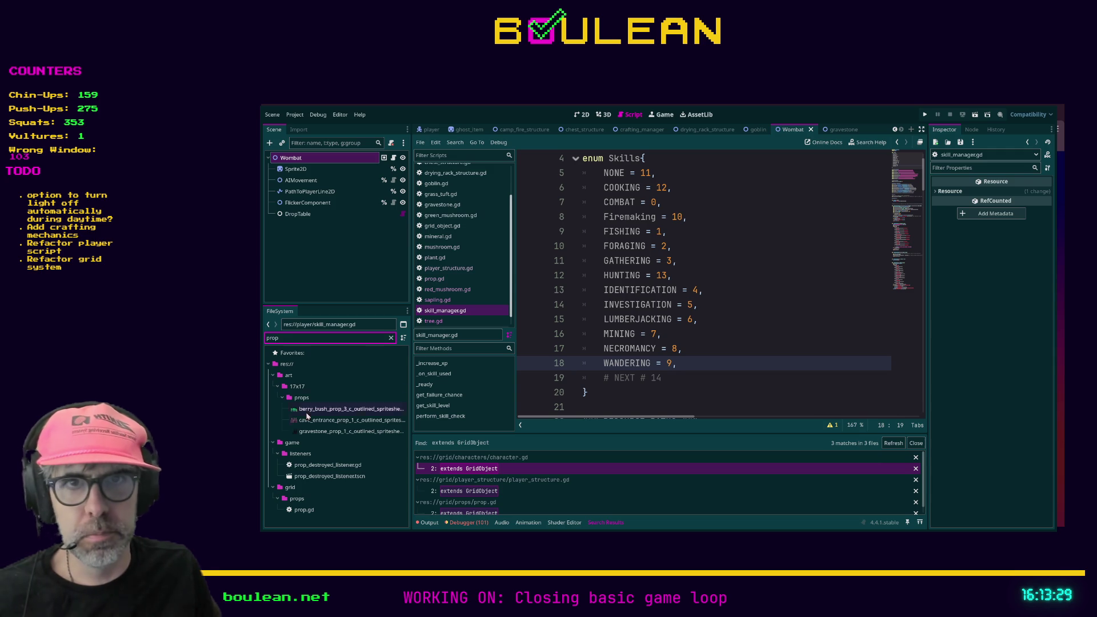
{"action": "left_click", "coordinate": [291, 488]}
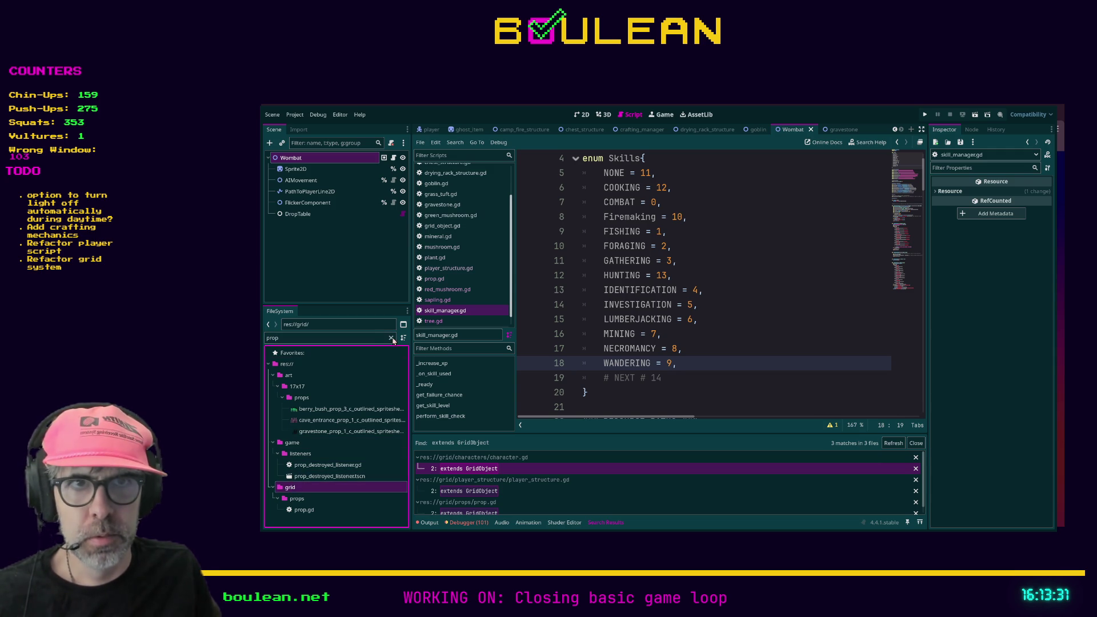
{"action": "left_click", "coordinate": [391, 338]}
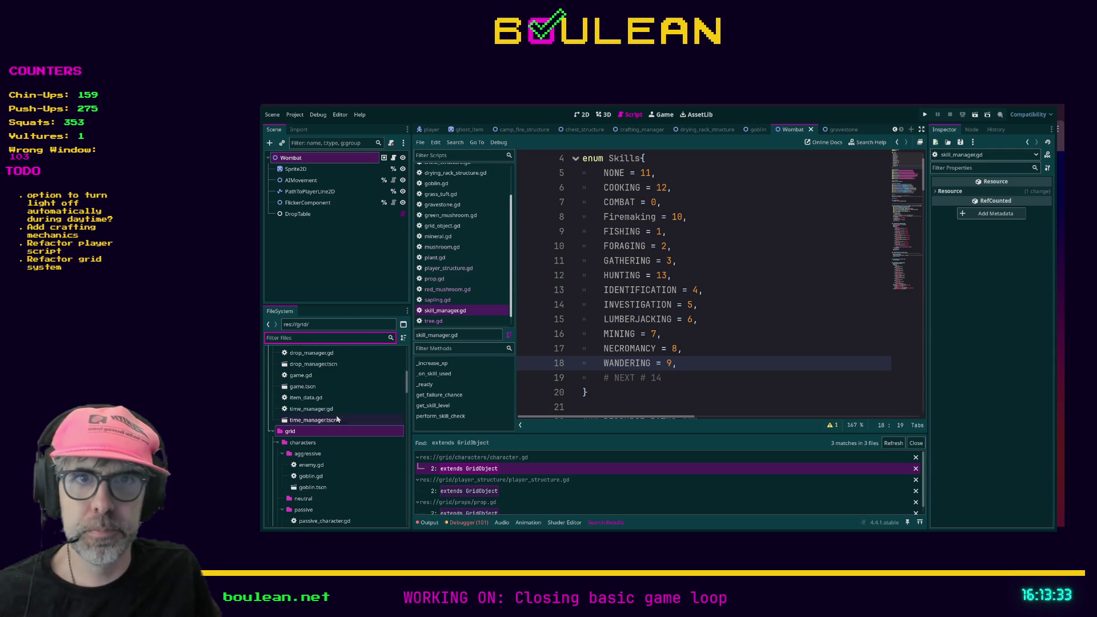
- Collapse the characters, player_structure and props folders and reopen tree.gd
{"action": "left_click", "coordinate": [278, 443]}
{"action": "left_click", "coordinate": [277, 453]}
{"action": "left_click", "coordinate": [277, 444]}
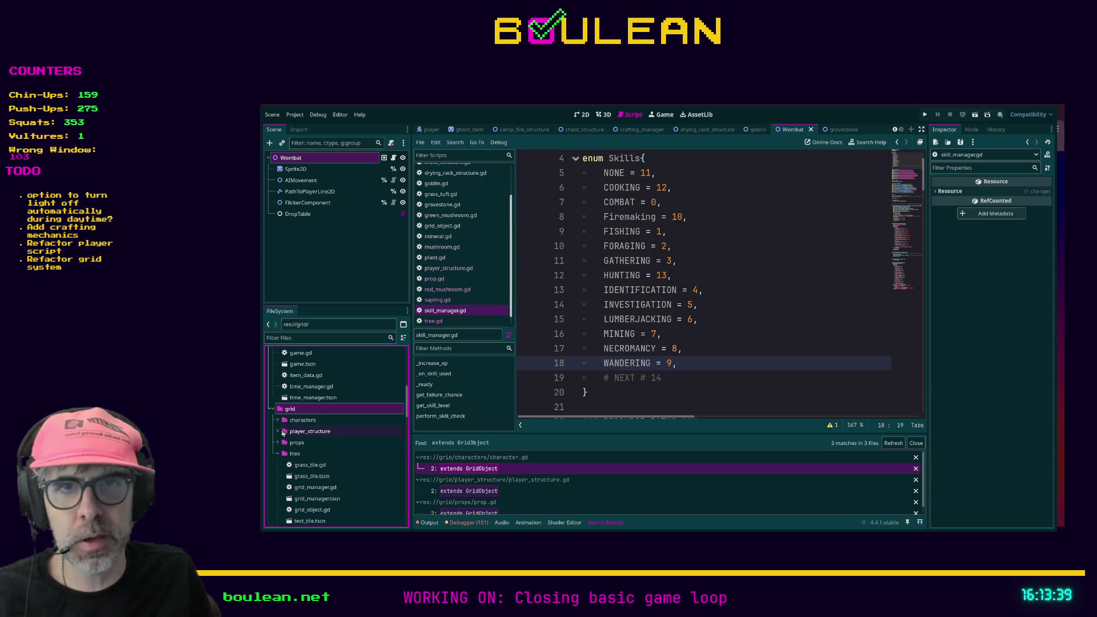
{"action": "scroll", "coordinate": [314, 426], "scroll_direction": "down", "scroll_amount": 1}
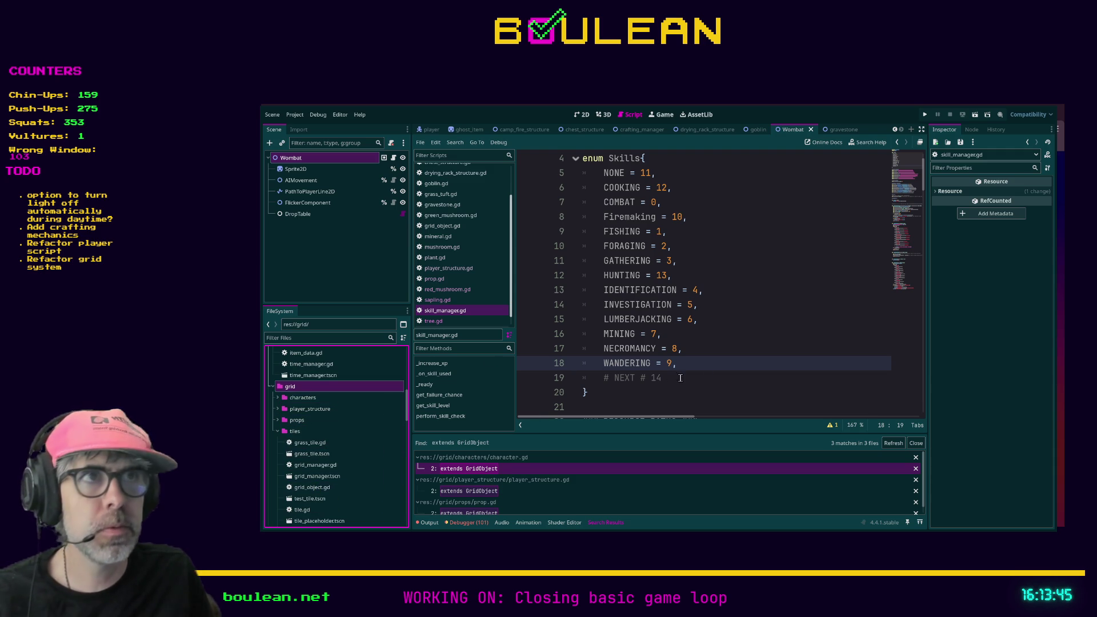
{"action": "scroll", "coordinate": [446, 303], "scroll_direction": "down", "scroll_amount": 1}
{"action": "left_click", "coordinate": [438, 312]}
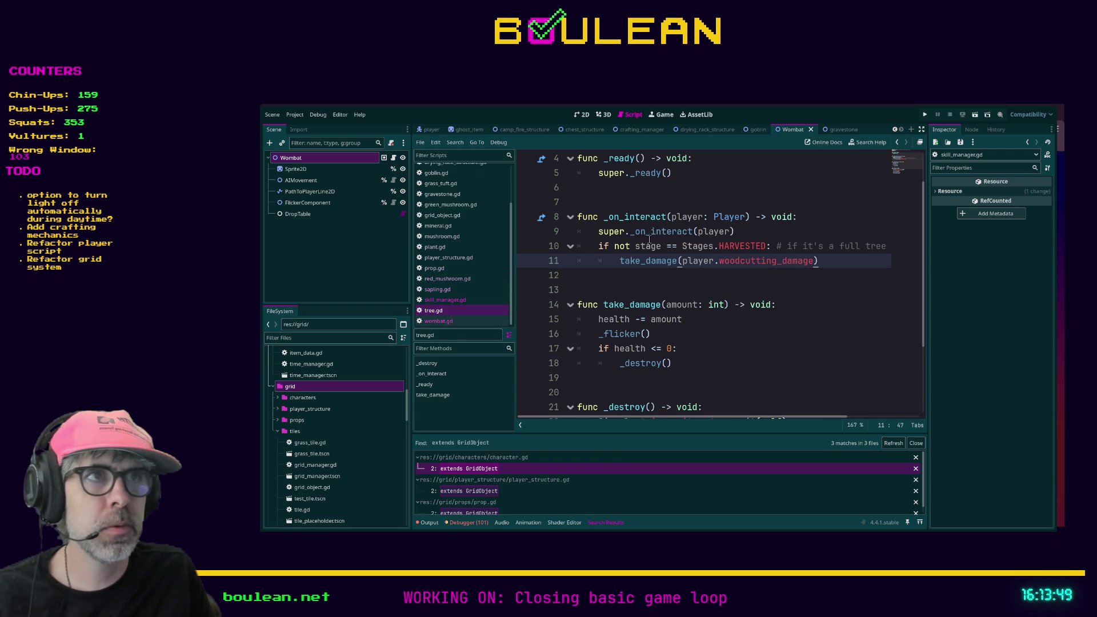
- Review wombat.gd, including its STARTING_HEALTH value, then open berry_bush.gd
{"action": "left_click", "coordinate": [460, 321]}
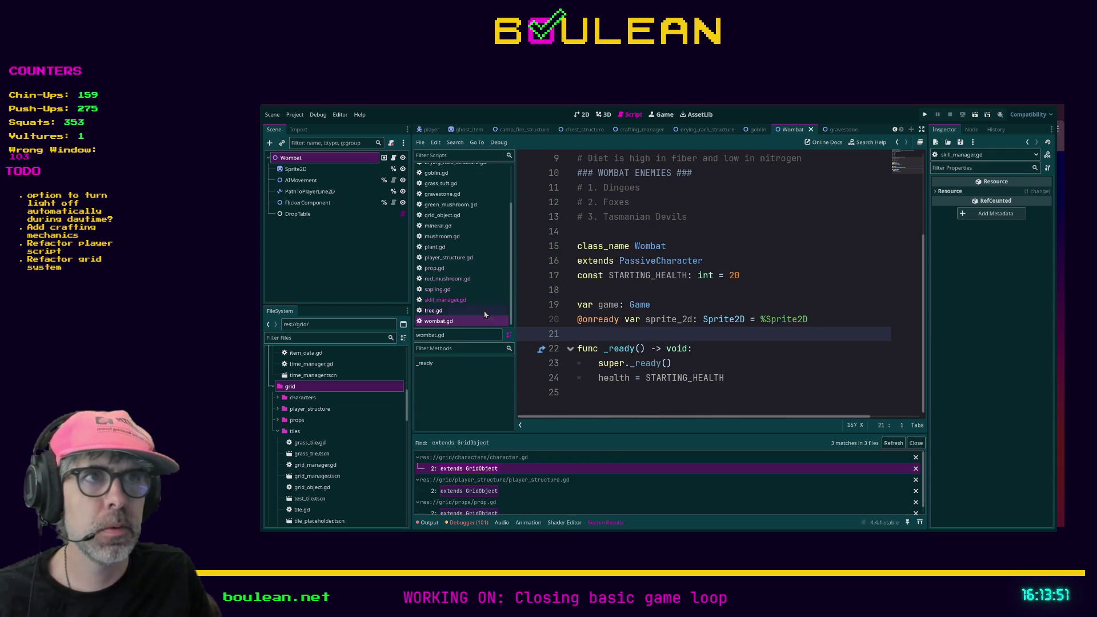
{"action": "left_click", "coordinate": [738, 275]}
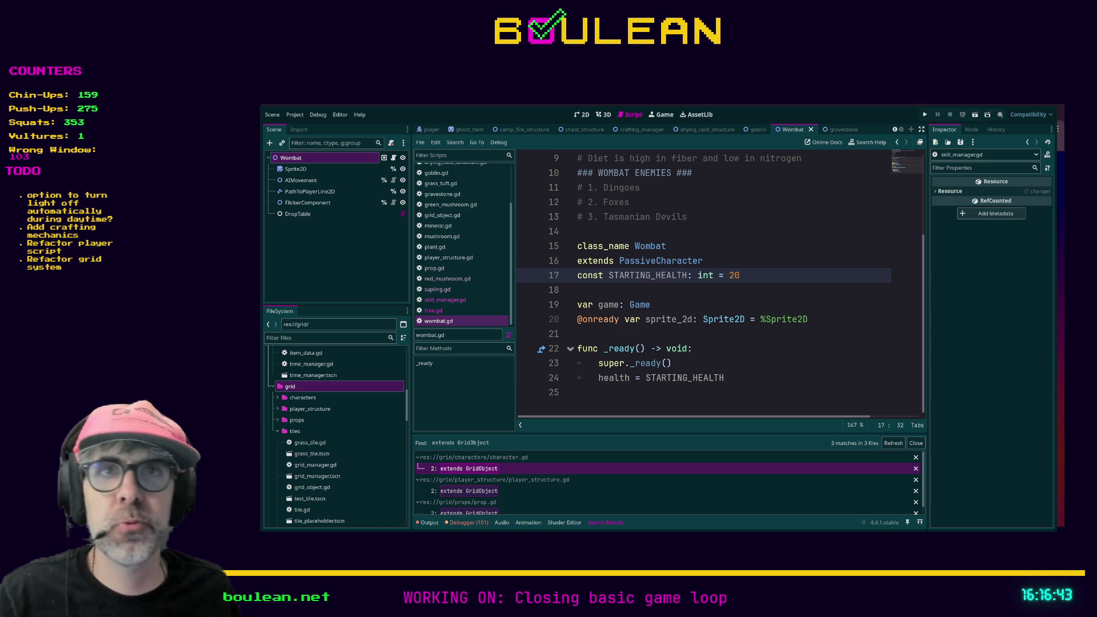
{"action": "left_click", "coordinate": [590, 393]}
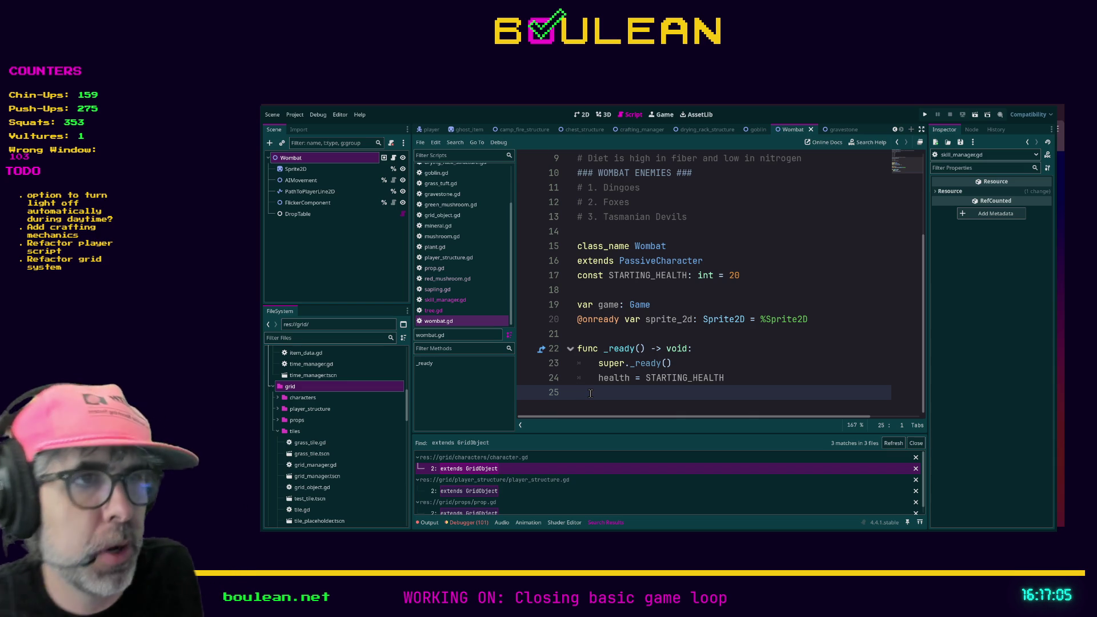
{"action": "scroll", "coordinate": [462, 263], "scroll_direction": "up", "scroll_amount": 3}
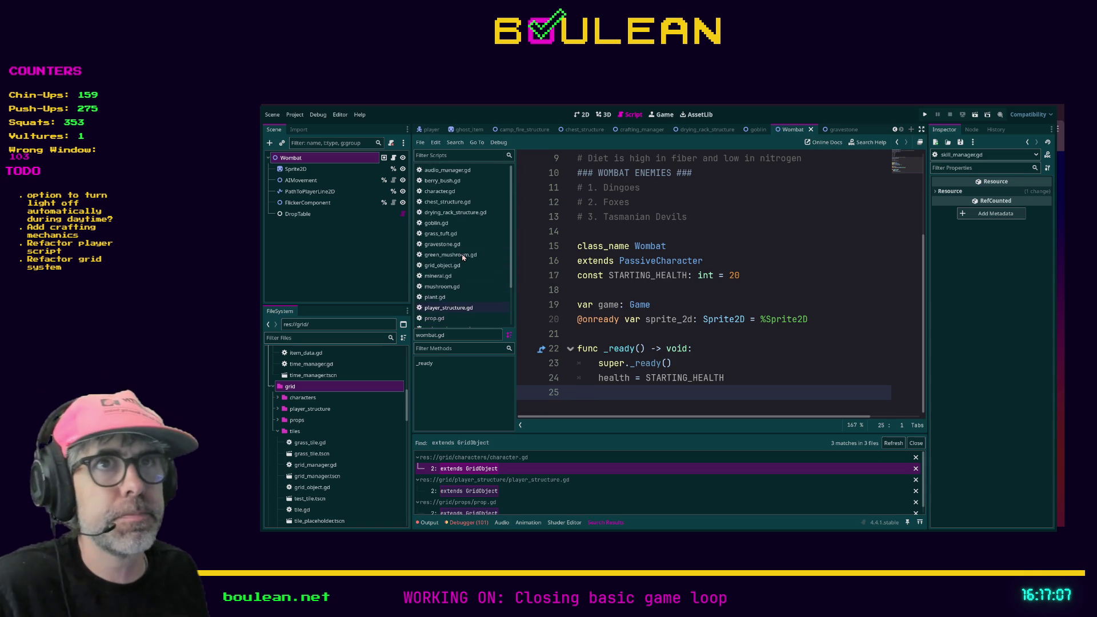
{"action": "left_click", "coordinate": [437, 181]}
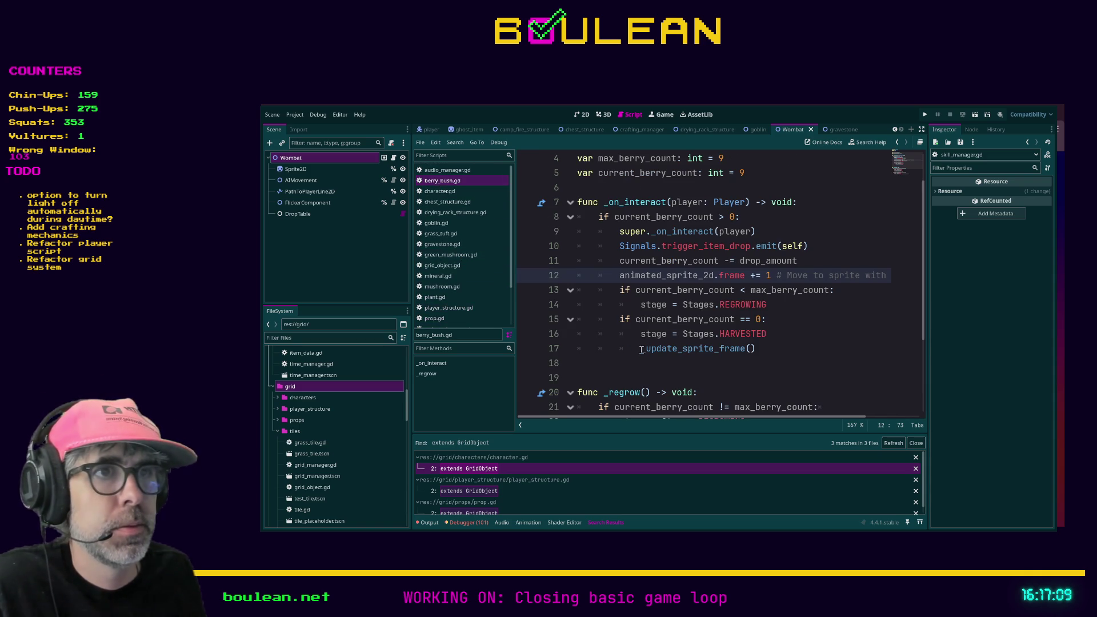
- Insert a blank line above func _on_interact in berry_bush.gd
{"action": "left_click", "coordinate": [642, 378]}
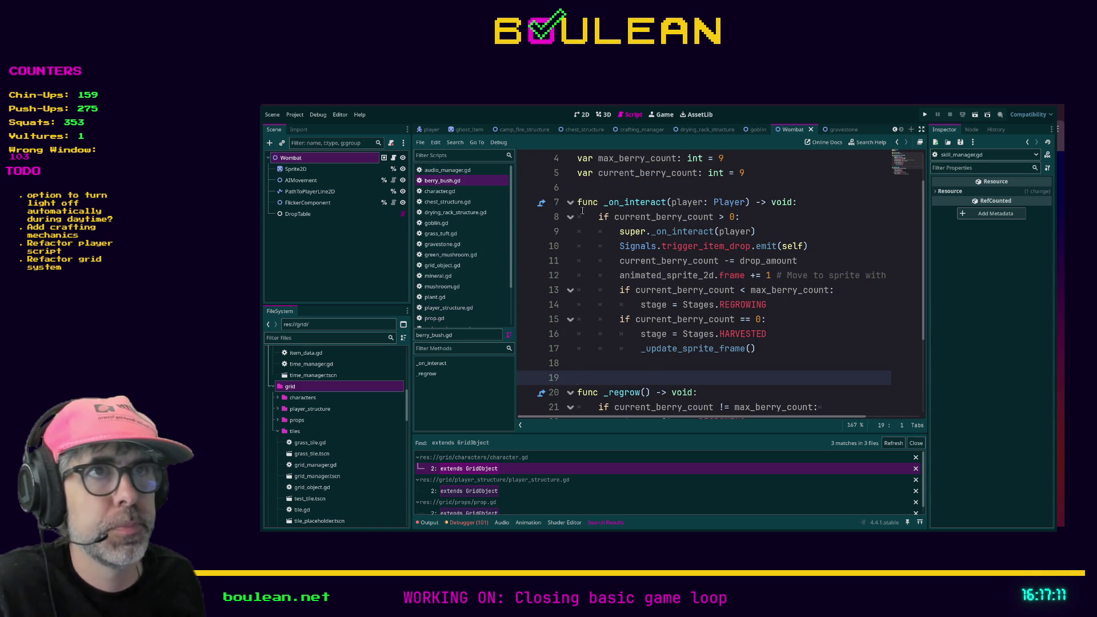
{"action": "left_click", "coordinate": [580, 188]}
{"action": "key", "text": "Return"}
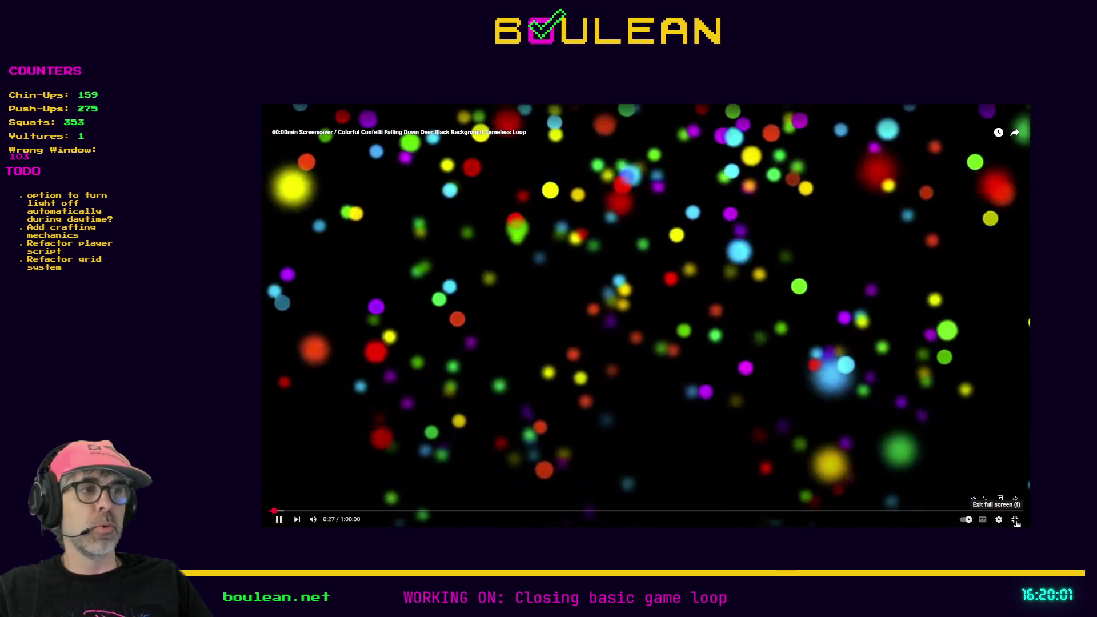
- Exit full screen, pause the confetti video and minimize the browser window
{"action": "left_click", "coordinate": [1015, 520]}
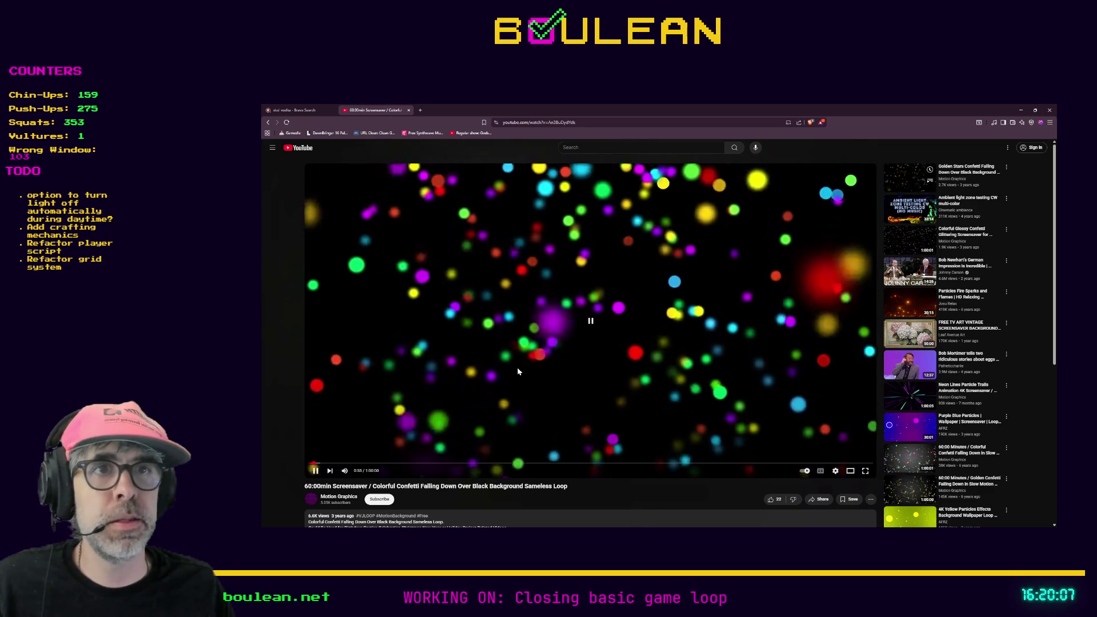
{"action": "left_click", "coordinate": [623, 311]}
{"action": "left_click", "coordinate": [1021, 110]}
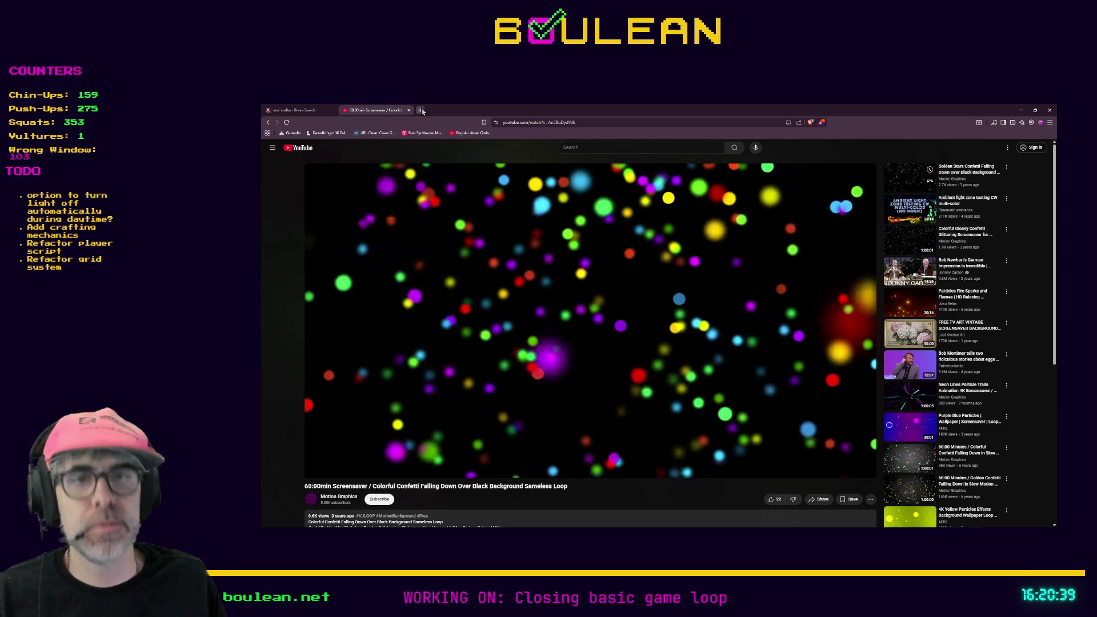
- Search 'aggie board' in a new tab and open the 'Aggie Board - Etsy' result
{"action": "left_click", "coordinate": [421, 111]}
{"action": "type", "text": "aggie board"}
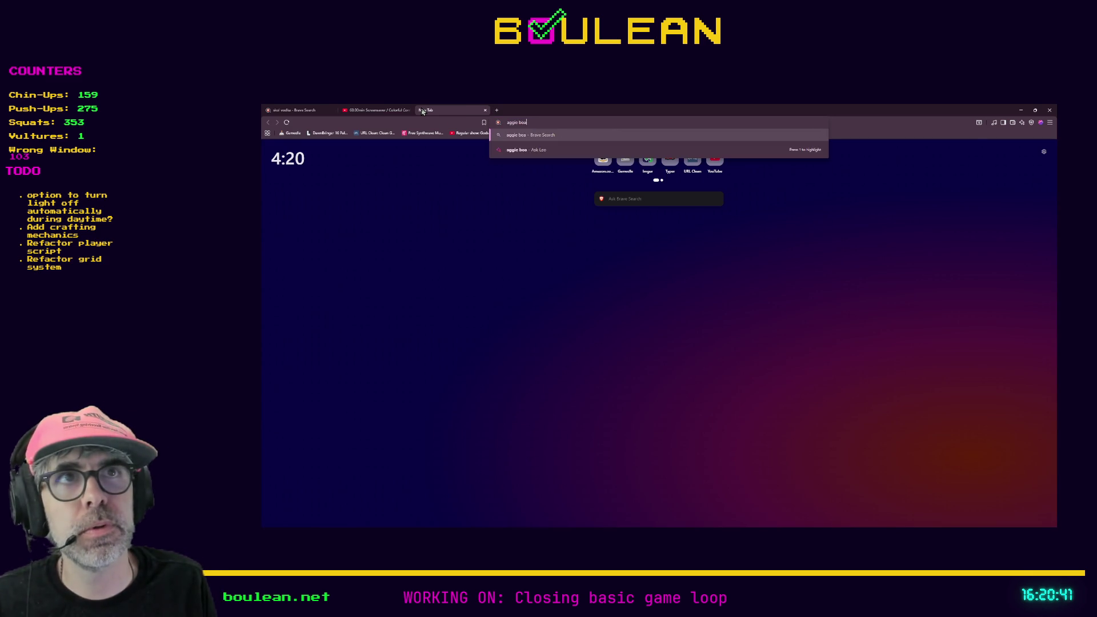
{"action": "key", "text": "Return"}
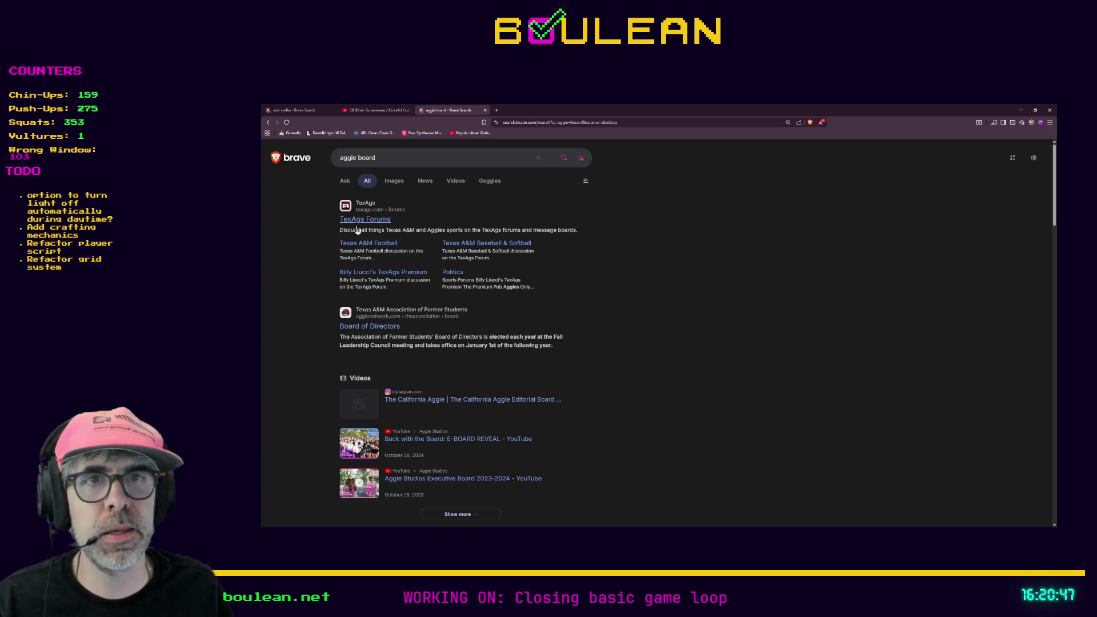
{"action": "scroll", "coordinate": [322, 255], "scroll_direction": "down", "scroll_amount": 2}
{"action": "scroll", "coordinate": [323, 256], "scroll_direction": "down", "scroll_amount": 4}
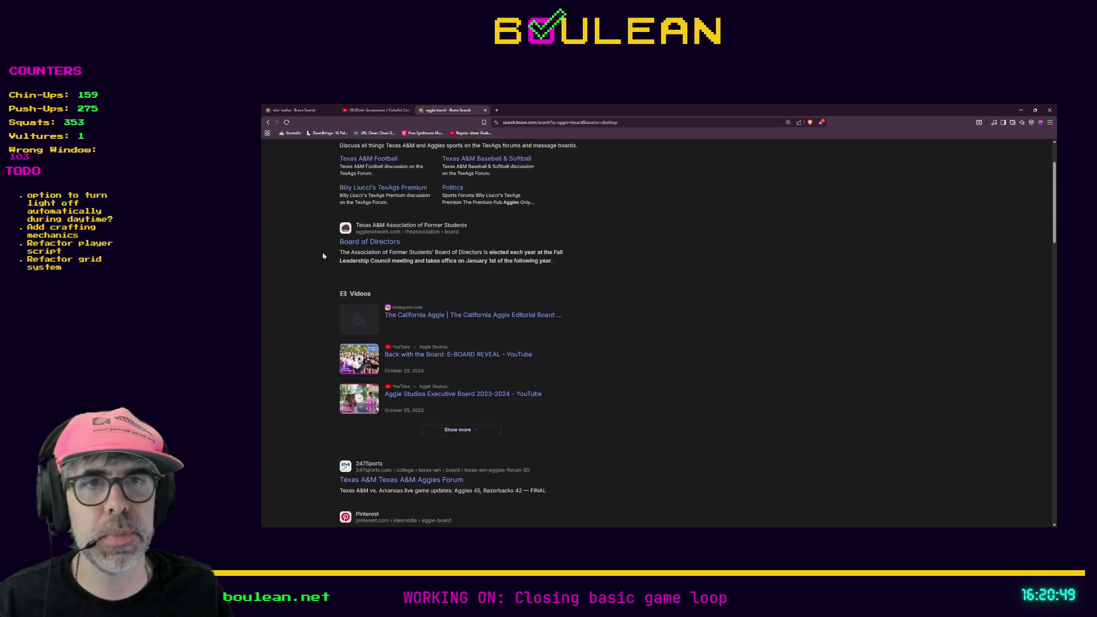
{"action": "scroll", "coordinate": [323, 255], "scroll_direction": "down", "scroll_amount": 3}
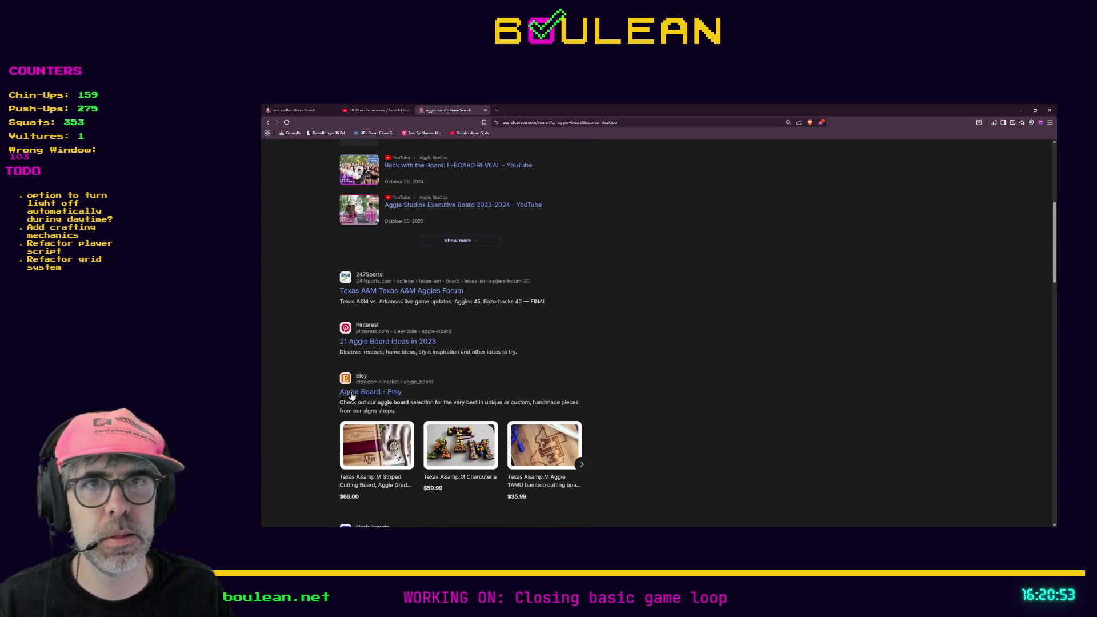
{"action": "left_click", "coordinate": [354, 394]}
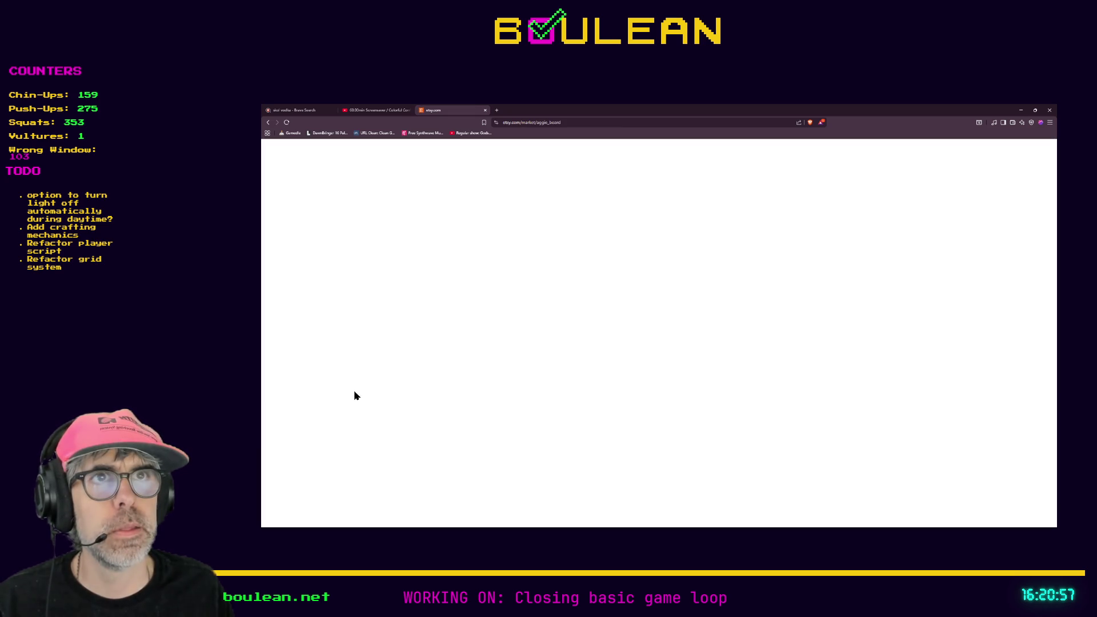
- Keep the search results in their own tab and load the pasted imgur link in a new tab
{"action": "middle_click", "coordinate": [268, 122]}
{"action": "left_click_drag", "start_coordinate": [448, 110], "coordinate": [522, 110]}
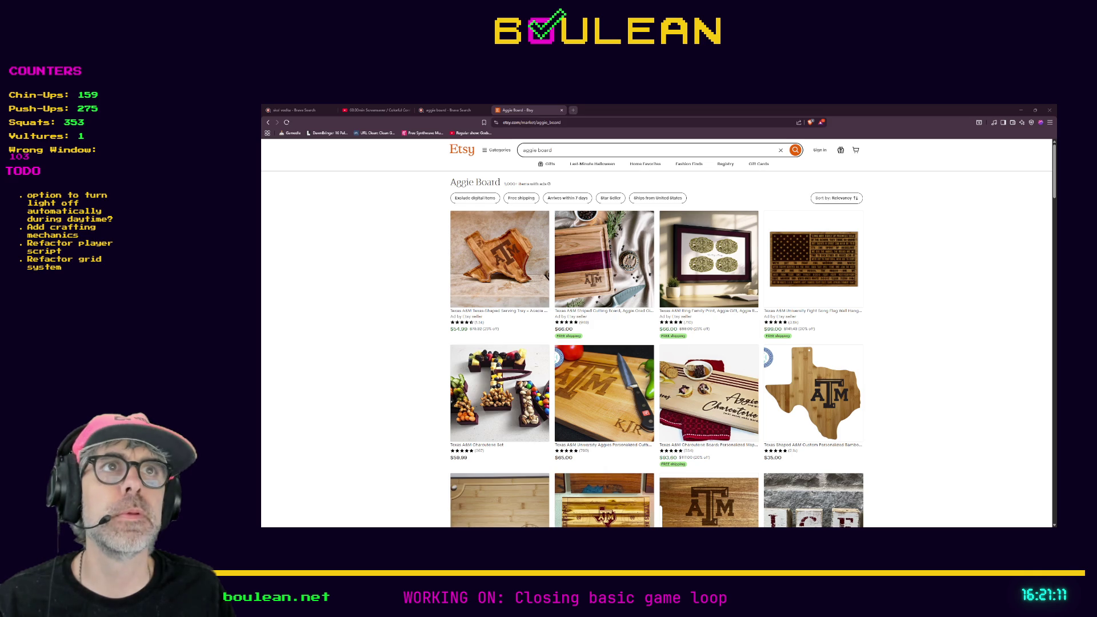
{"action": "left_click", "coordinate": [573, 110]}
{"action": "key", "text": "ctrl+v"}
{"action": "key", "text": "Return"}
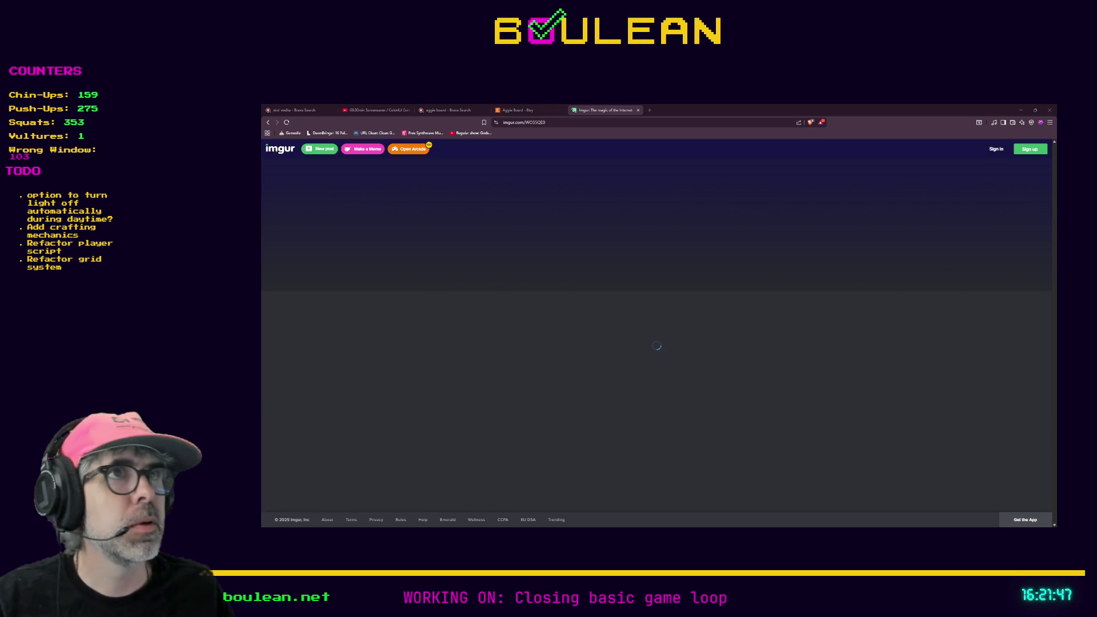
- View the downloaded Aimee's Watchful Eye item-card PNG zoomed in, then start a fresh tab
{"action": "left_click", "coordinate": [652, 122]}
{"action": "key", "text": "Return"}
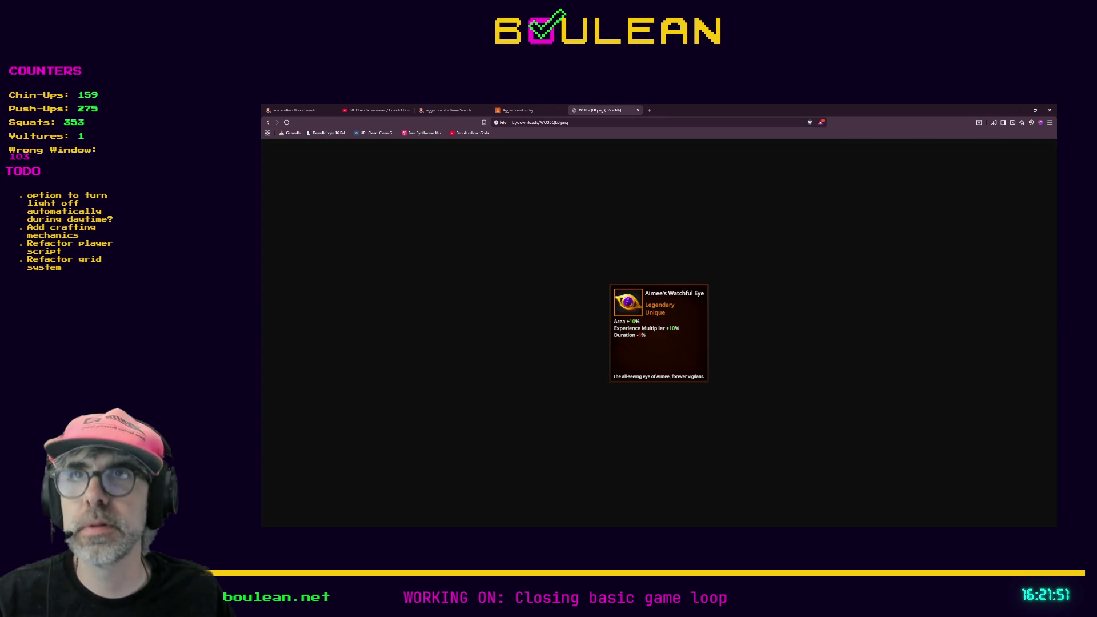
{"action": "key", "text": "alt+Tab"}
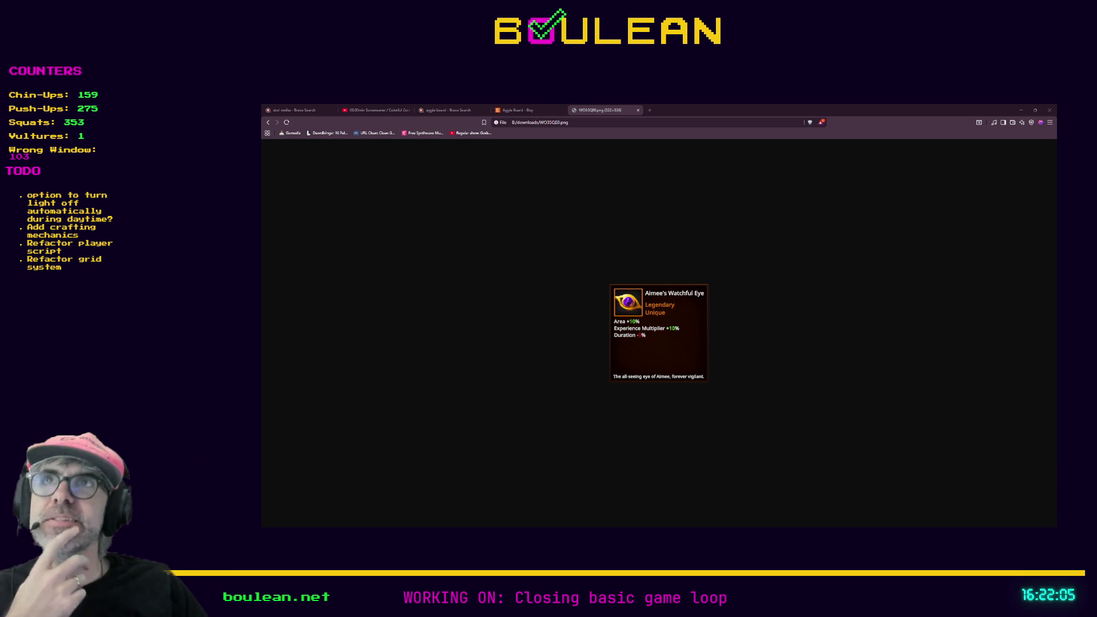
{"action": "scroll", "coordinate": [527, 341], "scroll_direction": "up", "scroll_amount": 4}
{"action": "scroll", "coordinate": [527, 341], "scroll_direction": "up", "scroll_amount": 3}
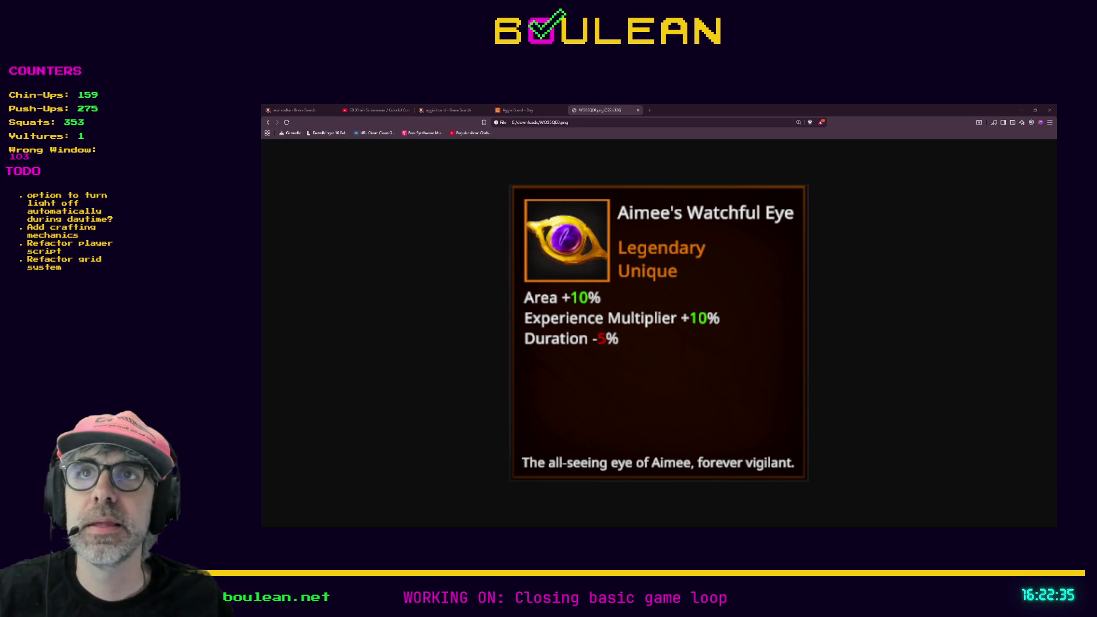
{"action": "key", "text": "ctrl+t"}
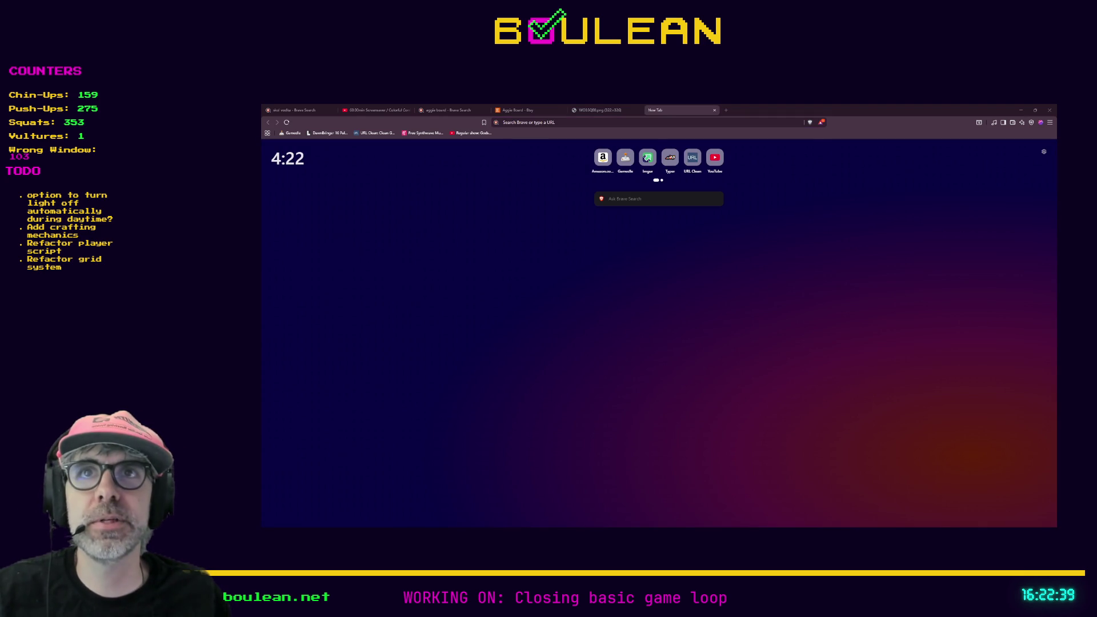
- Load the pasted magma.com birthday drawing URL in the new tab
{"action": "left_click", "coordinate": [538, 122]}
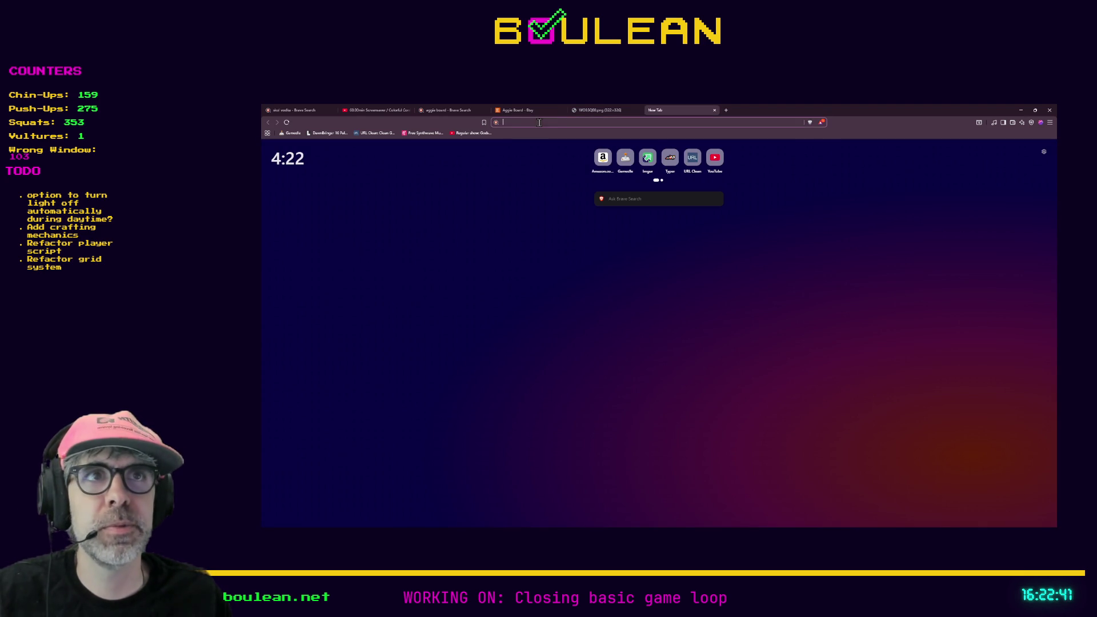
{"action": "key", "text": "ctrl+v"}
{"action": "key", "text": "Return"}
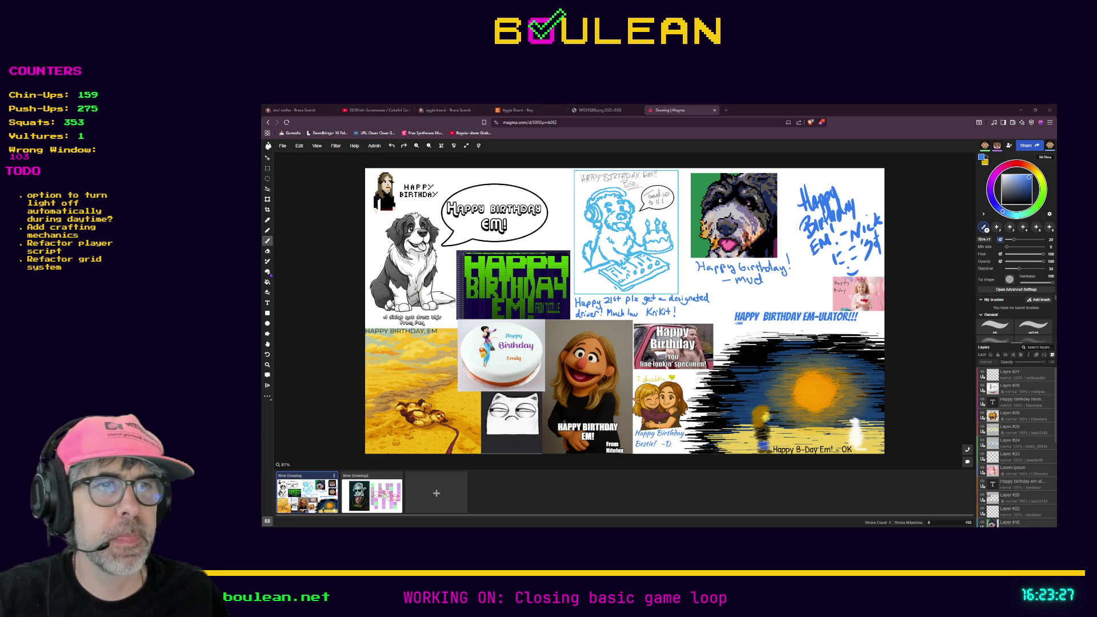
- Switch Magma to 'New Drawing2', the FMOD portrait beside the purple-and-green grid sketch
{"action": "scroll", "coordinate": [549, 315], "scroll_direction": "down", "scroll_amount": 1}
{"action": "scroll", "coordinate": [548, 316], "scroll_direction": "down", "scroll_amount": 1}
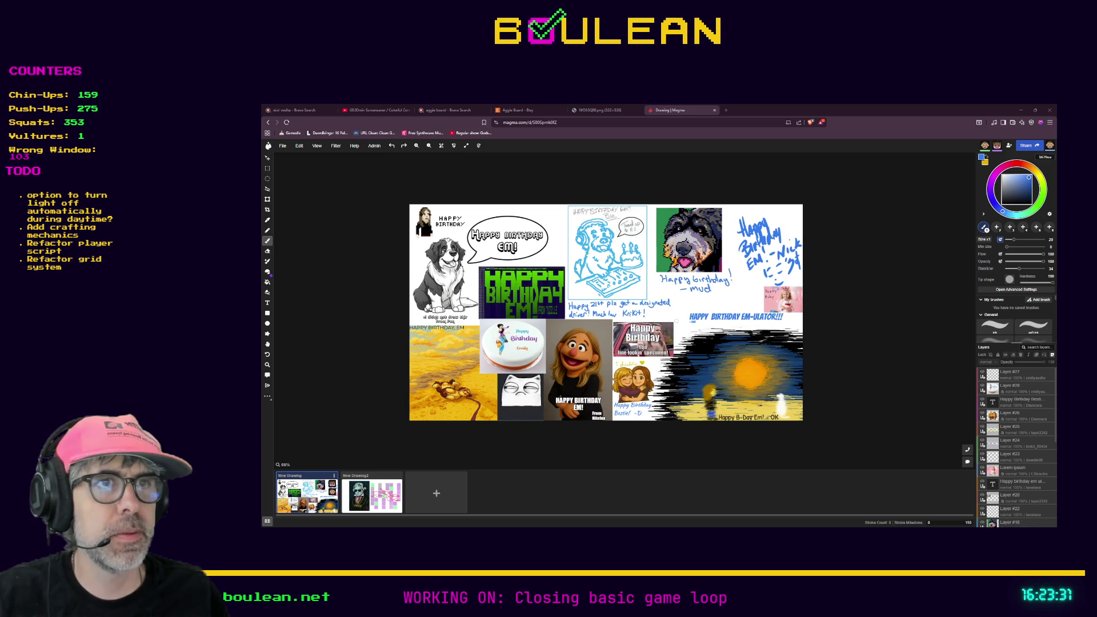
{"action": "scroll", "coordinate": [686, 337], "scroll_direction": "up", "scroll_amount": 3}
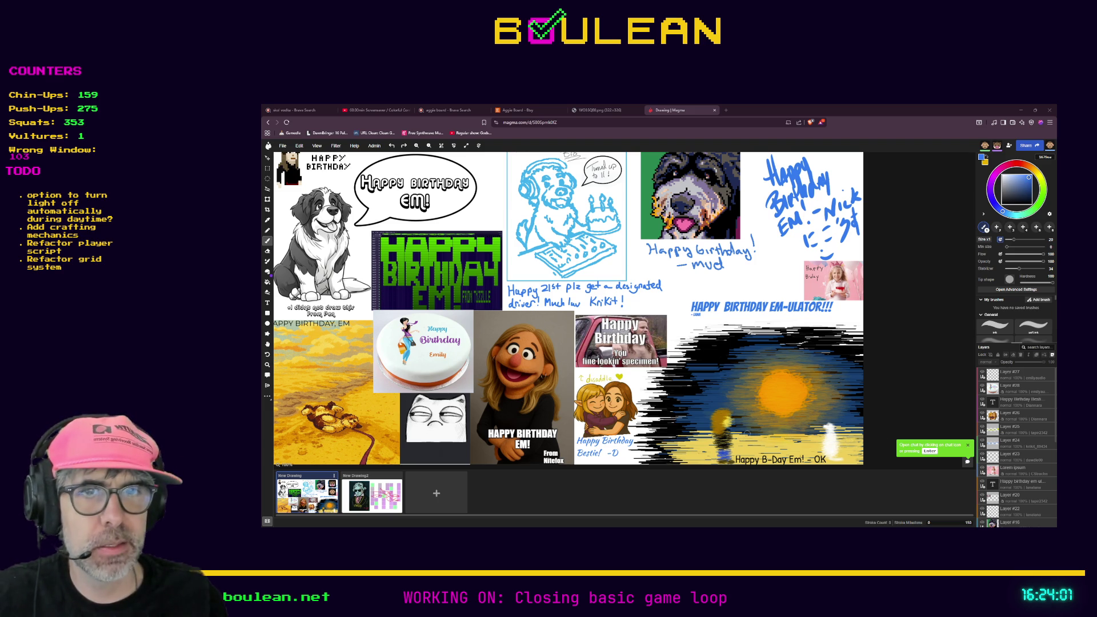
{"action": "left_click", "coordinate": [375, 502]}
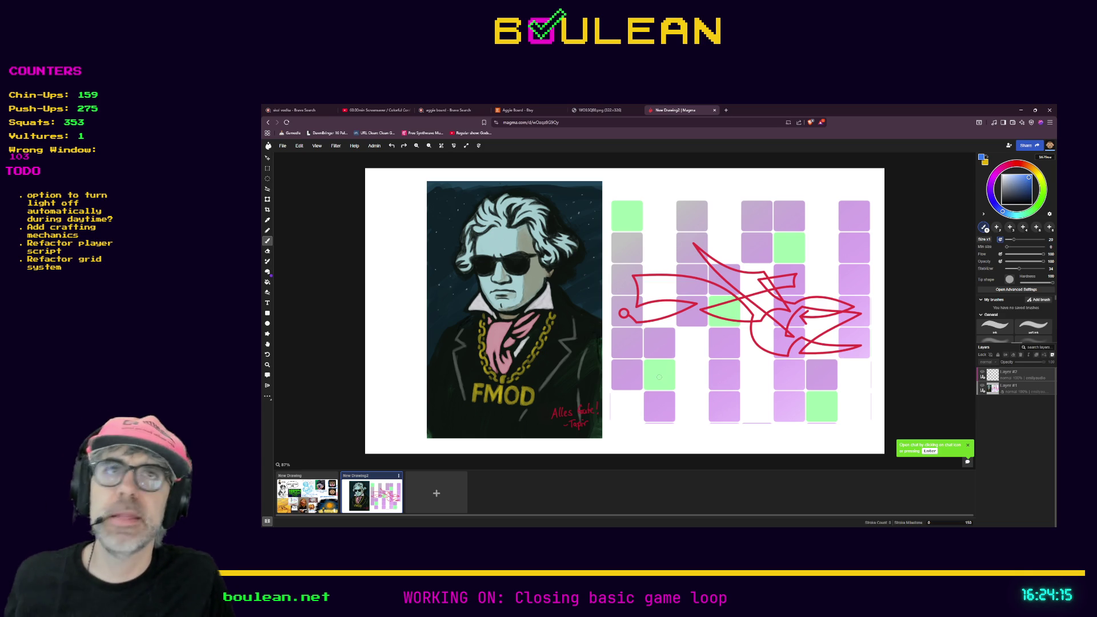
- Minimize the browser and bring the Godot script editor showing berry_bush.gd forward
{"action": "left_click", "coordinate": [1022, 110]}
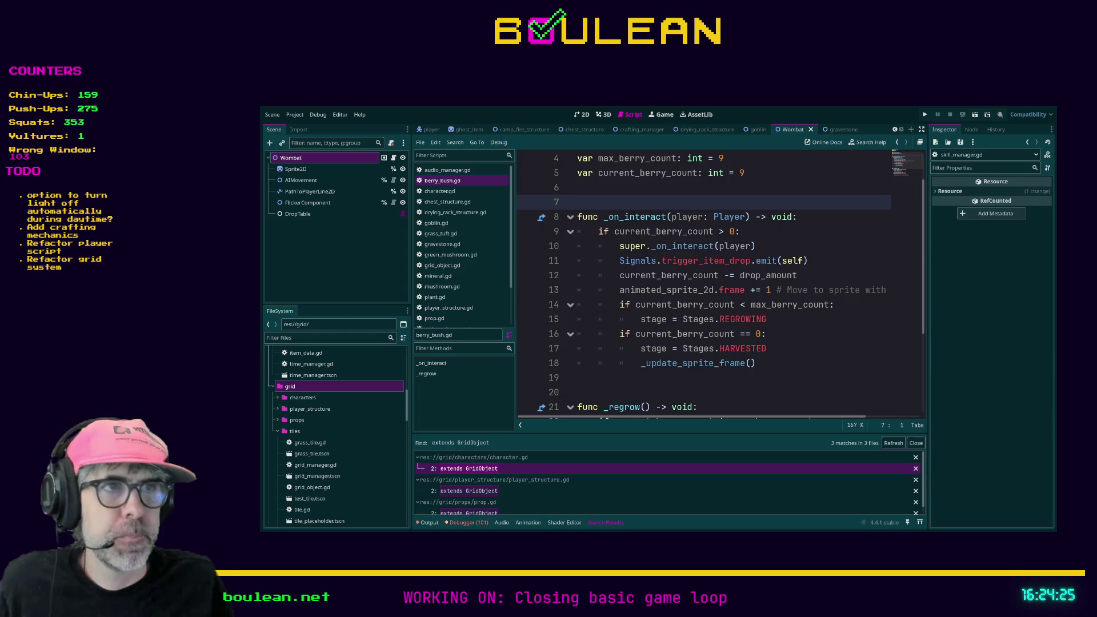
{"action": "left_click", "coordinate": [741, 392]}
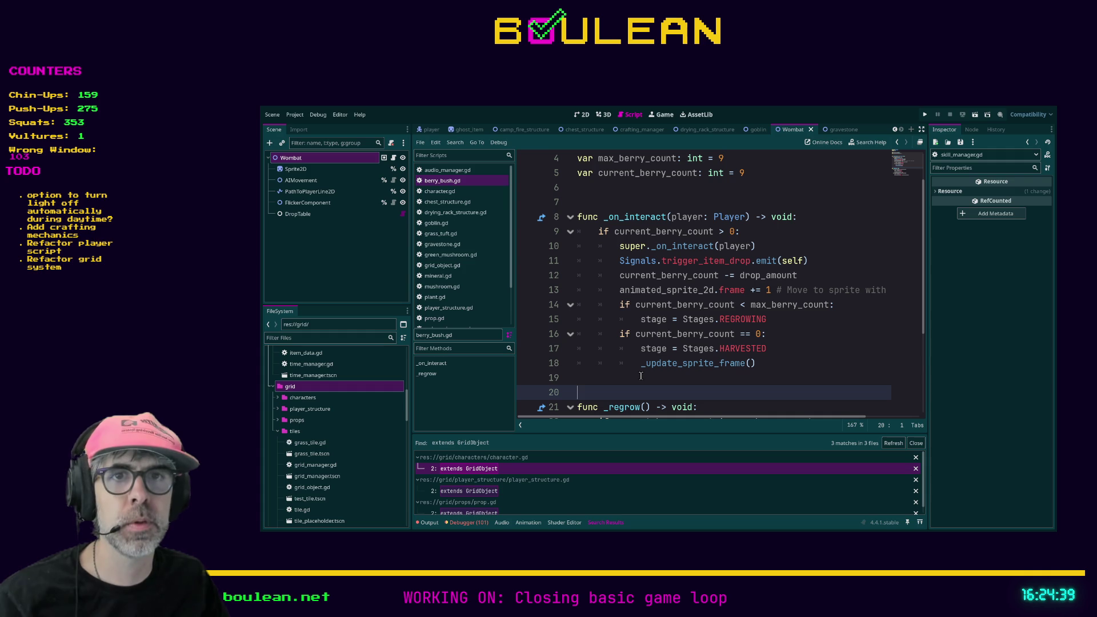
- Save berry_bush.gd, run the game to view the forest tile grid, then stop it with F8
{"action": "left_click", "coordinate": [599, 377]}
{"action": "key", "text": "ctrl+s"}
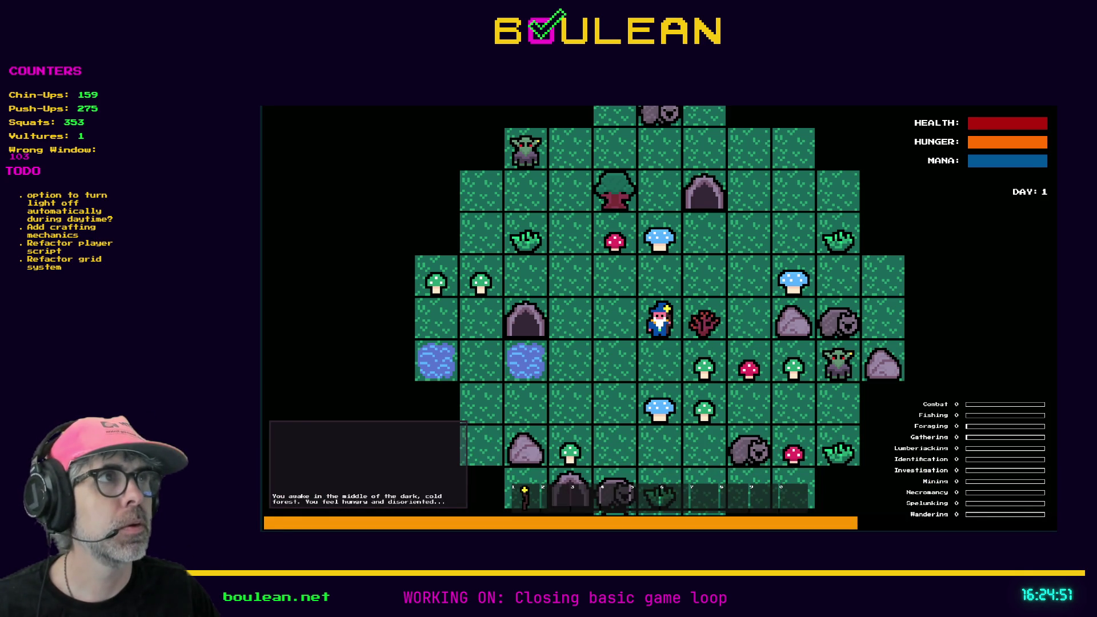
{"action": "key", "text": "F8"}
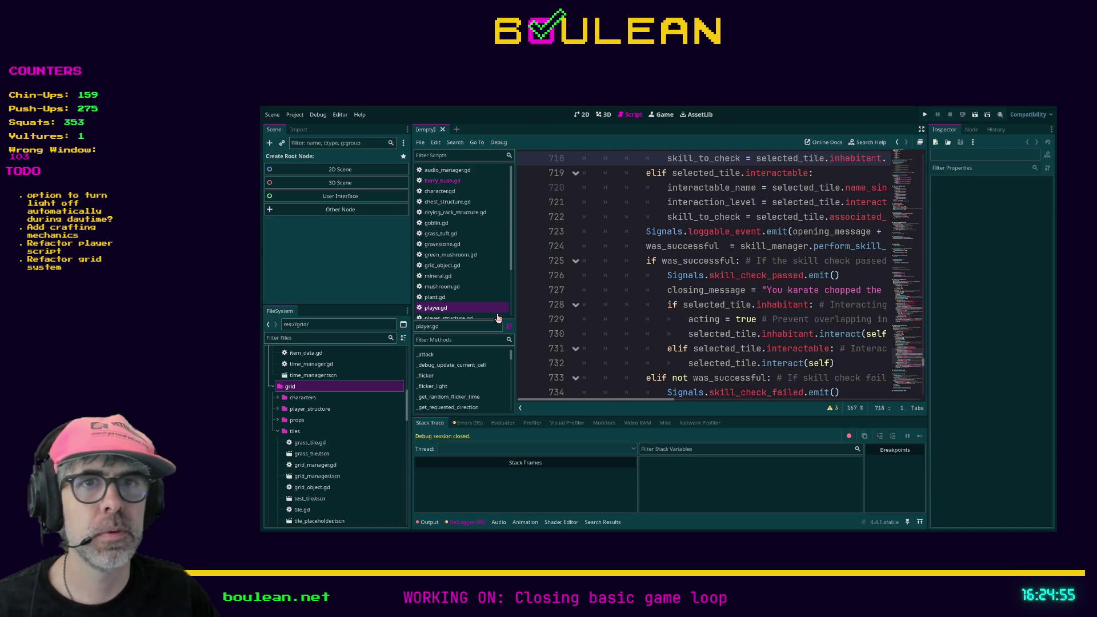
- Collapse the tiles folder and the gravestone, caves and minerals subfolders under props
{"action": "scroll", "coordinate": [337, 418], "scroll_direction": "down", "scroll_amount": 1}
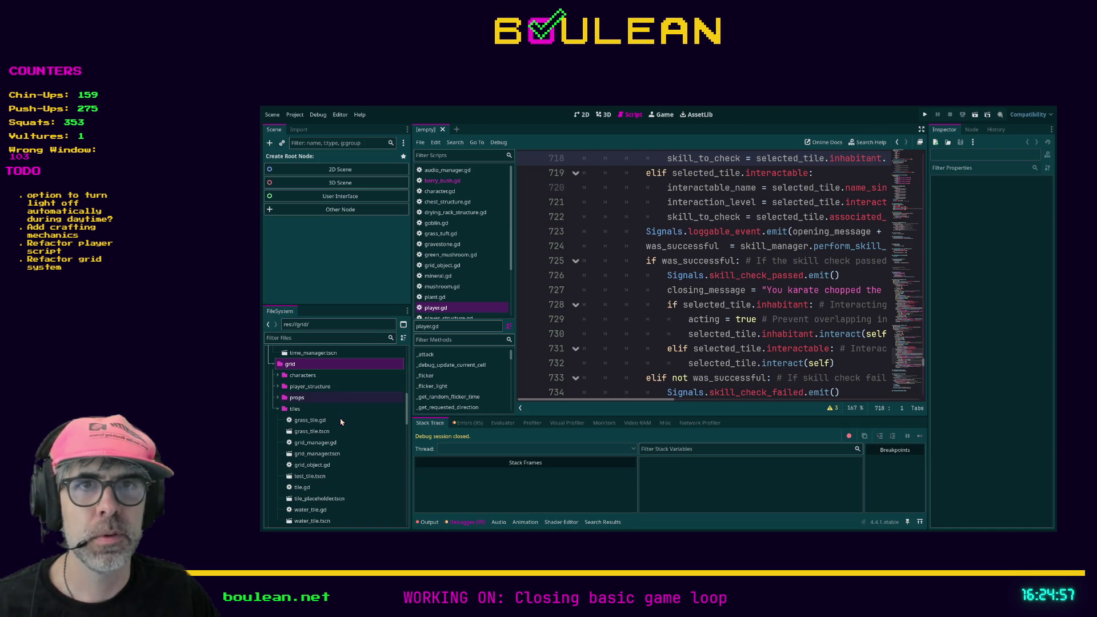
{"action": "scroll", "coordinate": [340, 422], "scroll_direction": "down", "scroll_amount": 1}
{"action": "left_click", "coordinate": [278, 387]}
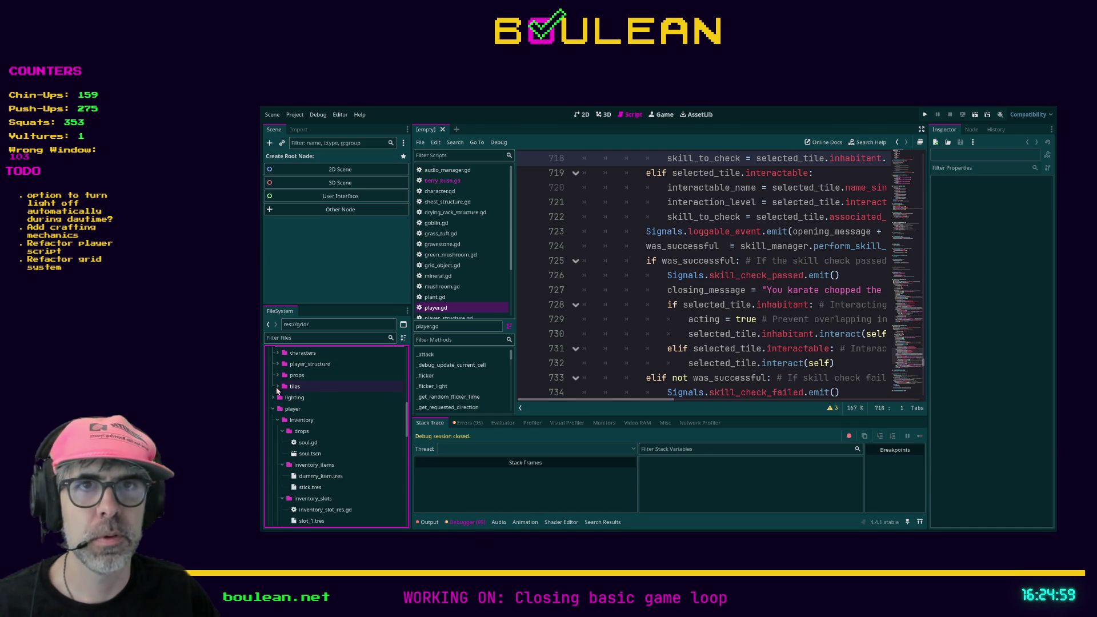
{"action": "scroll", "coordinate": [333, 400], "scroll_direction": "up", "scroll_amount": 1}
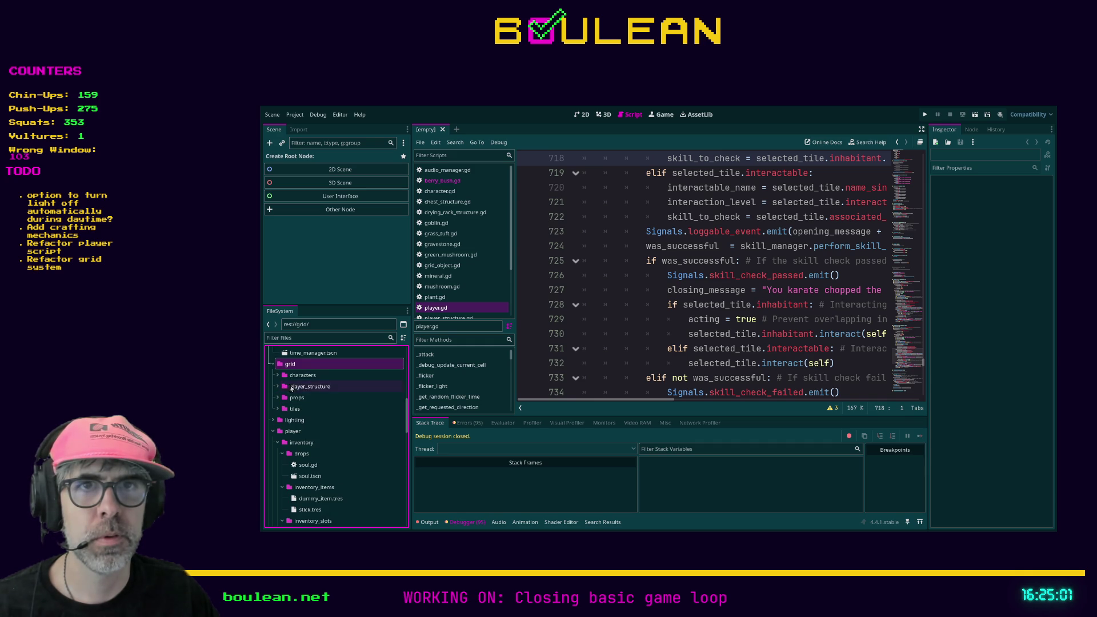
{"action": "left_click", "coordinate": [278, 399]}
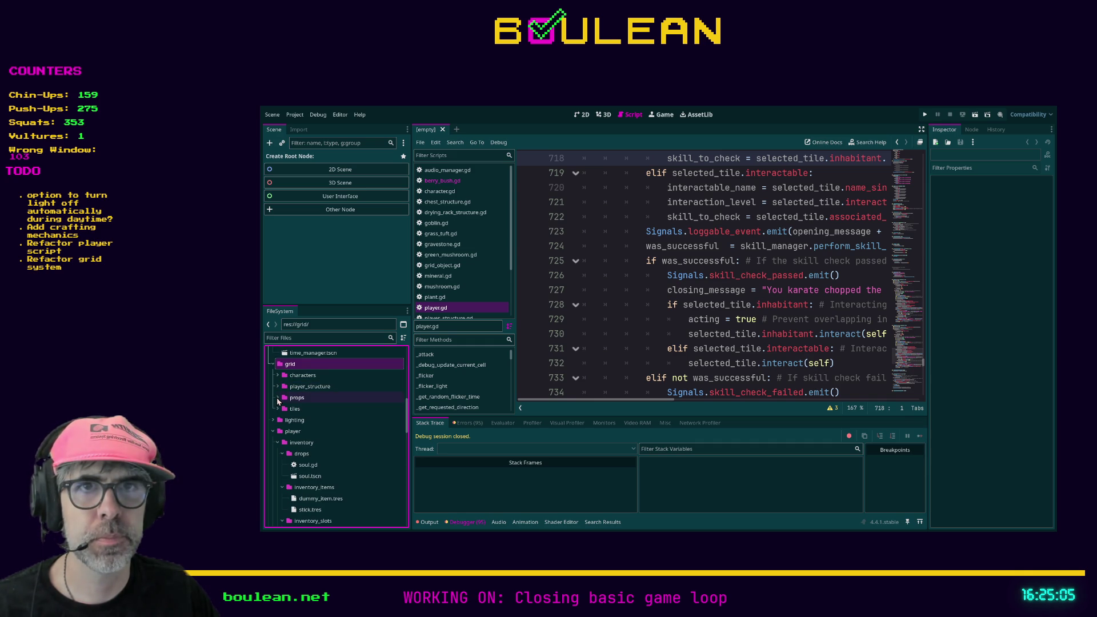
{"action": "left_click", "coordinate": [282, 442]}
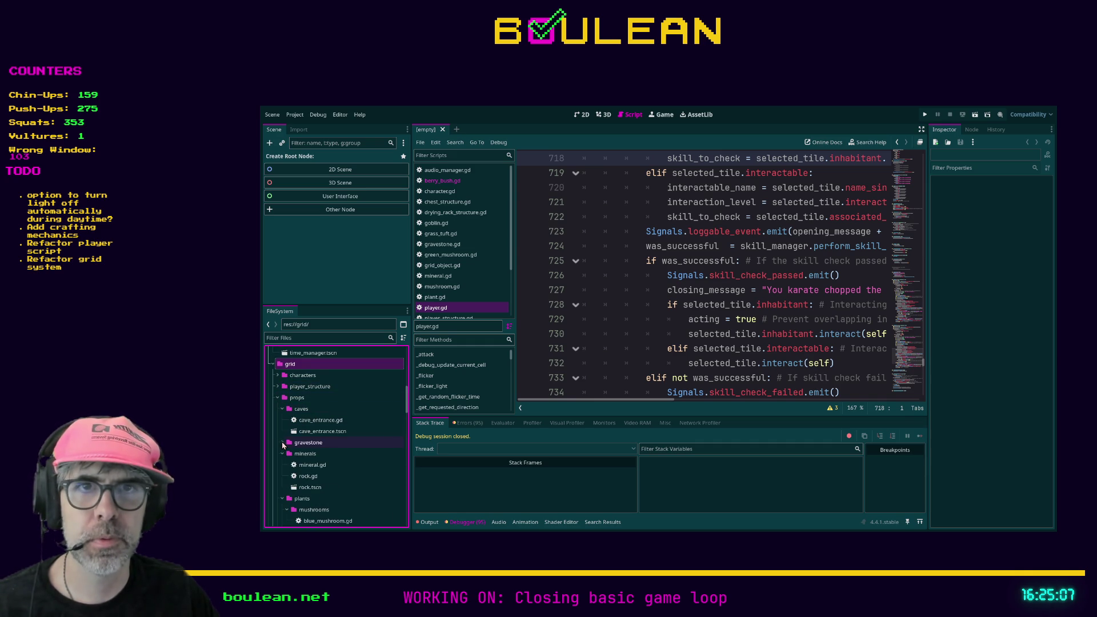
{"action": "left_click", "coordinate": [282, 409]}
{"action": "left_click", "coordinate": [281, 430]}
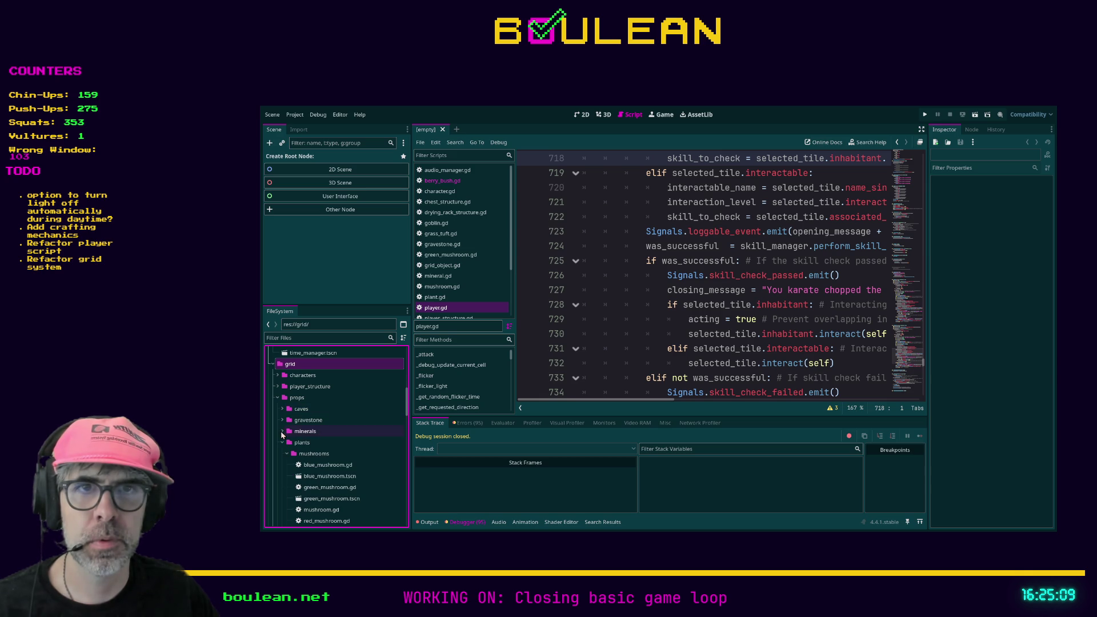
- Collapse props, expand the characters folder and open goblin.tscn
{"action": "scroll", "coordinate": [337, 459], "scroll_direction": "down", "scroll_amount": 2}
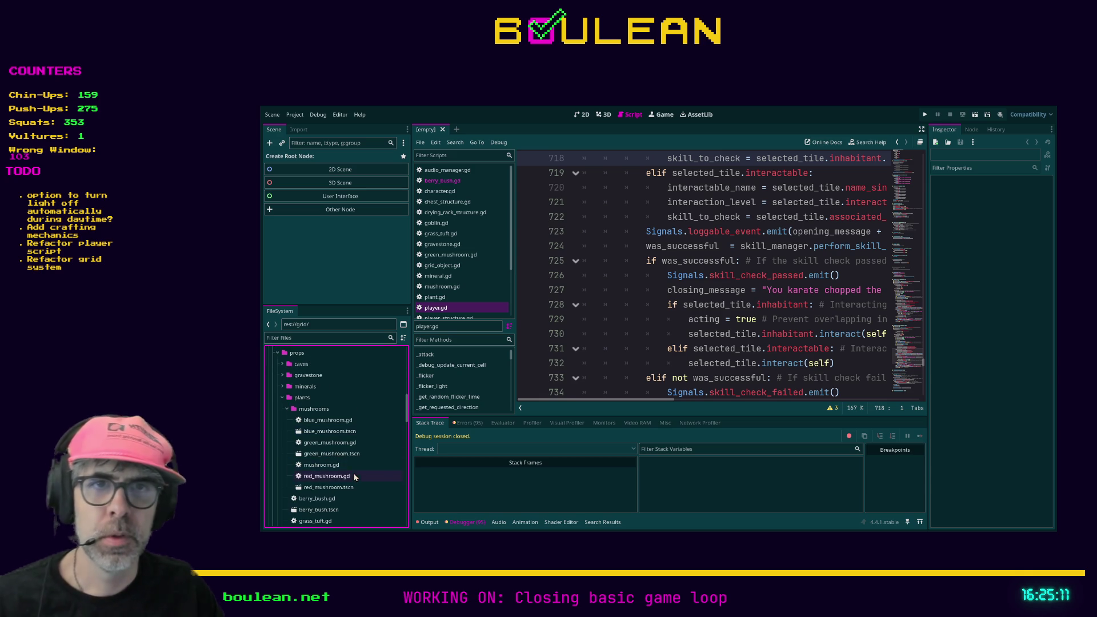
{"action": "scroll", "coordinate": [355, 473], "scroll_direction": "up", "scroll_amount": 3}
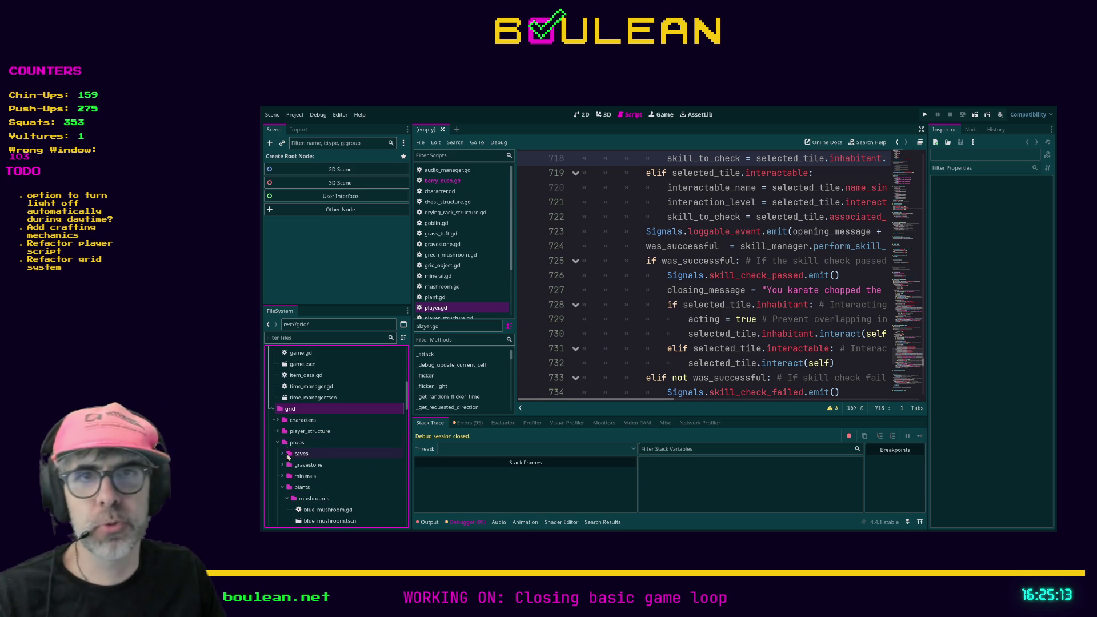
{"action": "left_click", "coordinate": [278, 443]}
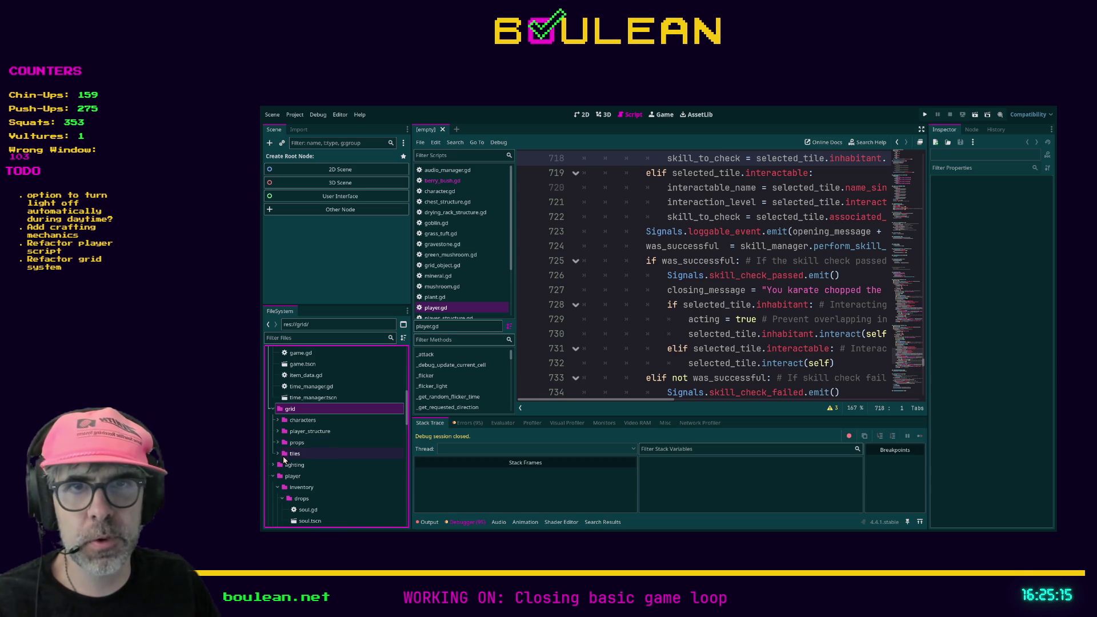
{"action": "left_click", "coordinate": [277, 421]}
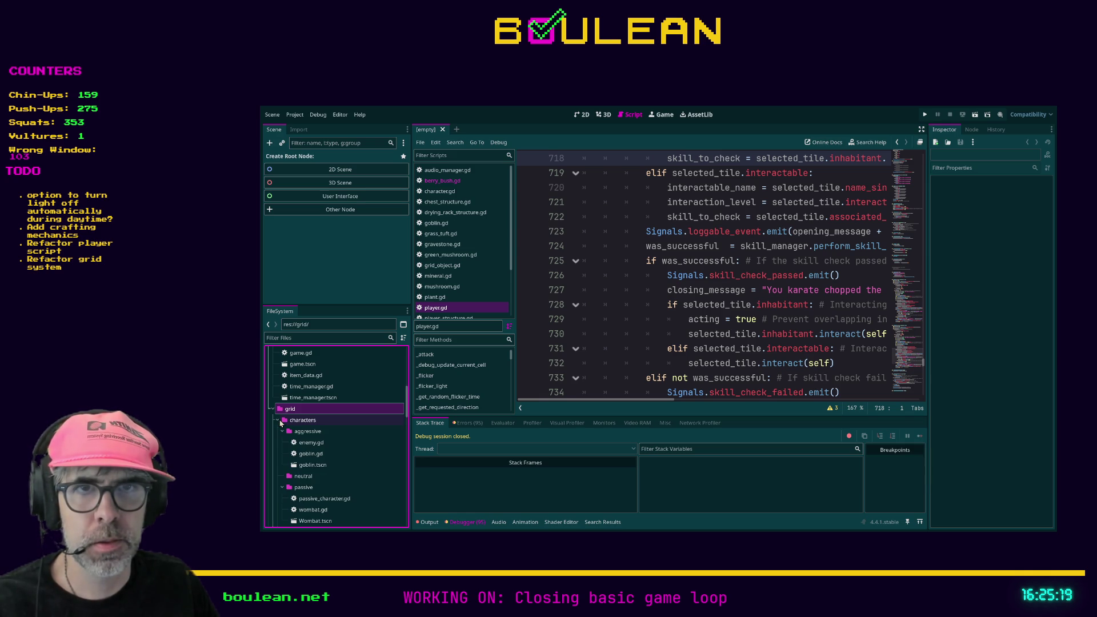
{"action": "double_click", "coordinate": [314, 466]}
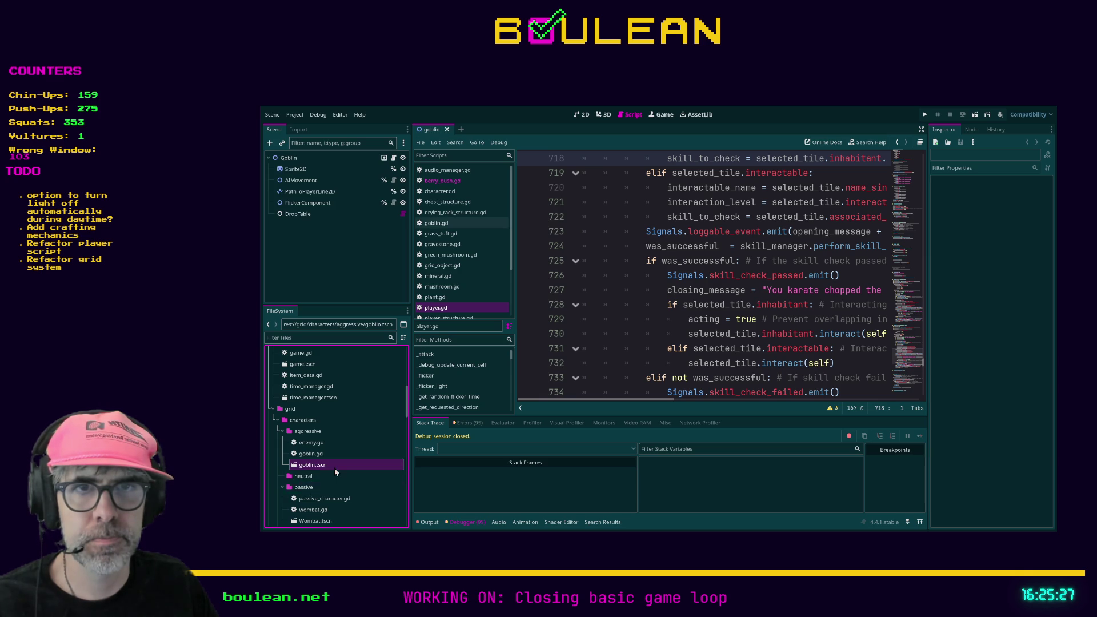
- Open the Wombat scene and the camp fire, chest and drying rack player structure scenes
{"action": "scroll", "coordinate": [334, 470], "scroll_direction": "down", "scroll_amount": 1}
{"action": "double_click", "coordinate": [316, 498]}
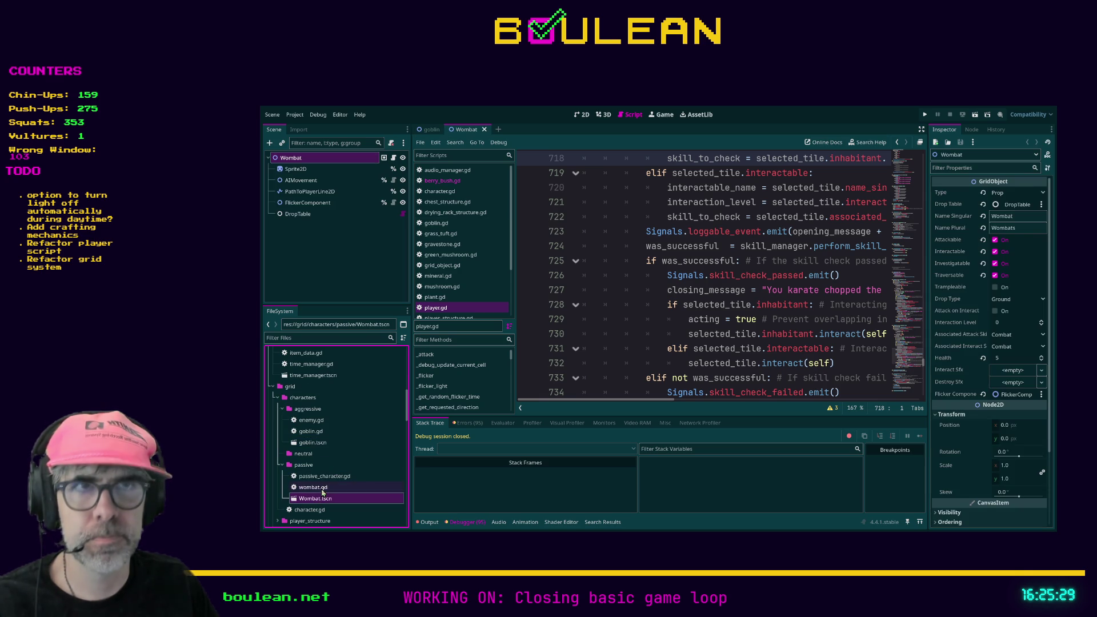
{"action": "scroll", "coordinate": [337, 472], "scroll_direction": "down", "scroll_amount": 2}
{"action": "left_click", "coordinate": [279, 474]}
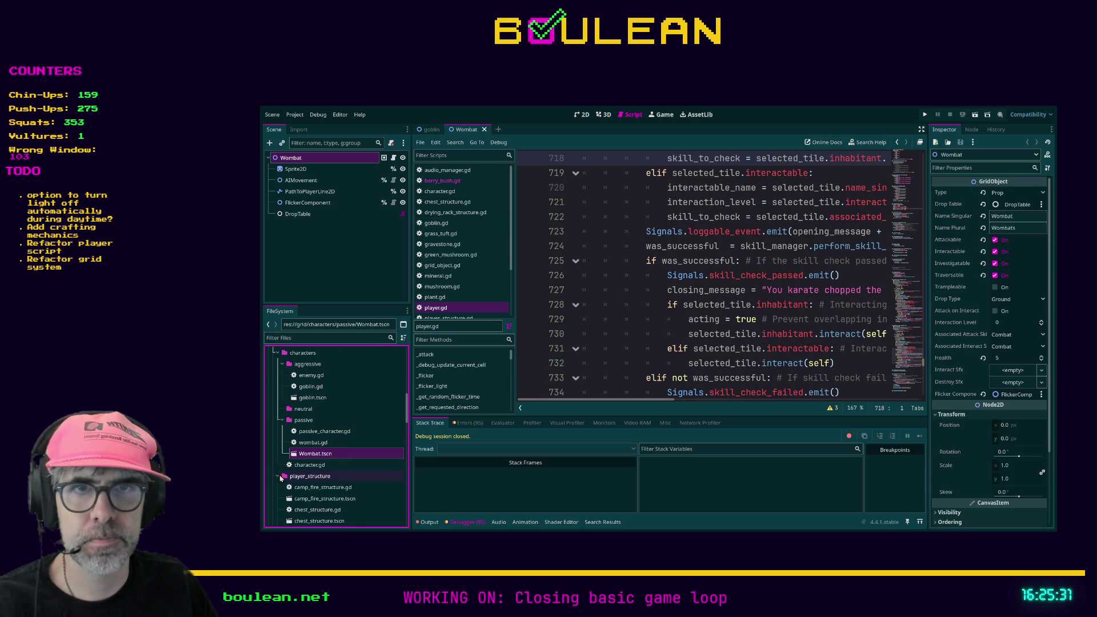
{"action": "scroll", "coordinate": [333, 478], "scroll_direction": "down", "scroll_amount": 1}
{"action": "double_click", "coordinate": [333, 477]}
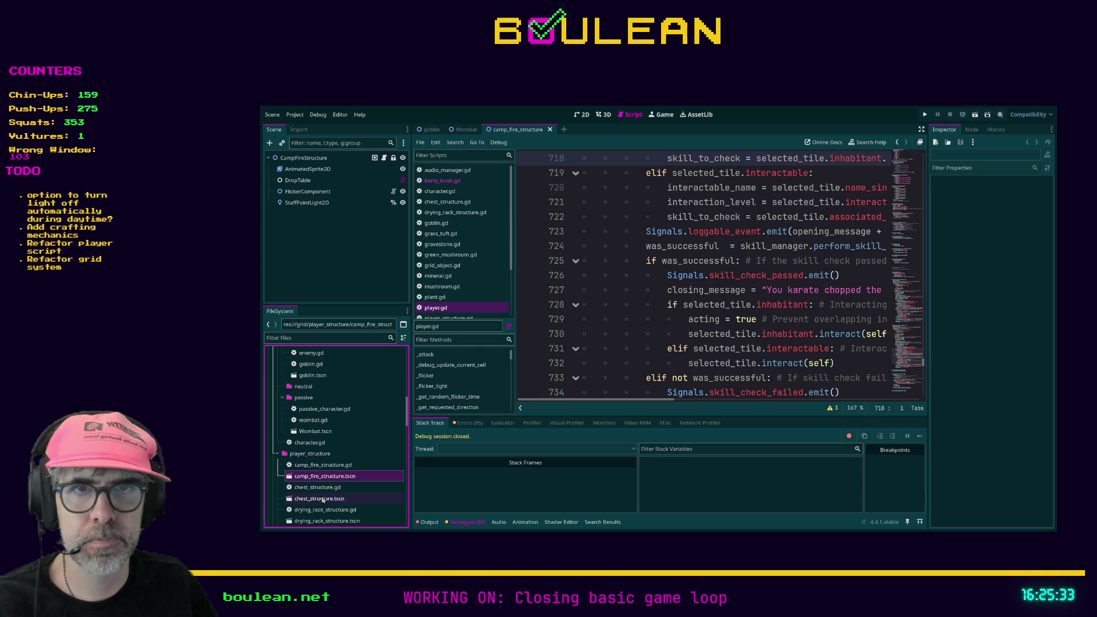
{"action": "double_click", "coordinate": [323, 499]}
{"action": "double_click", "coordinate": [337, 521]}
- Open the cave entrance, gravestone and rock prop scenes
{"action": "scroll", "coordinate": [343, 492], "scroll_direction": "down", "scroll_amount": 2}
{"action": "left_click", "coordinate": [278, 477]}
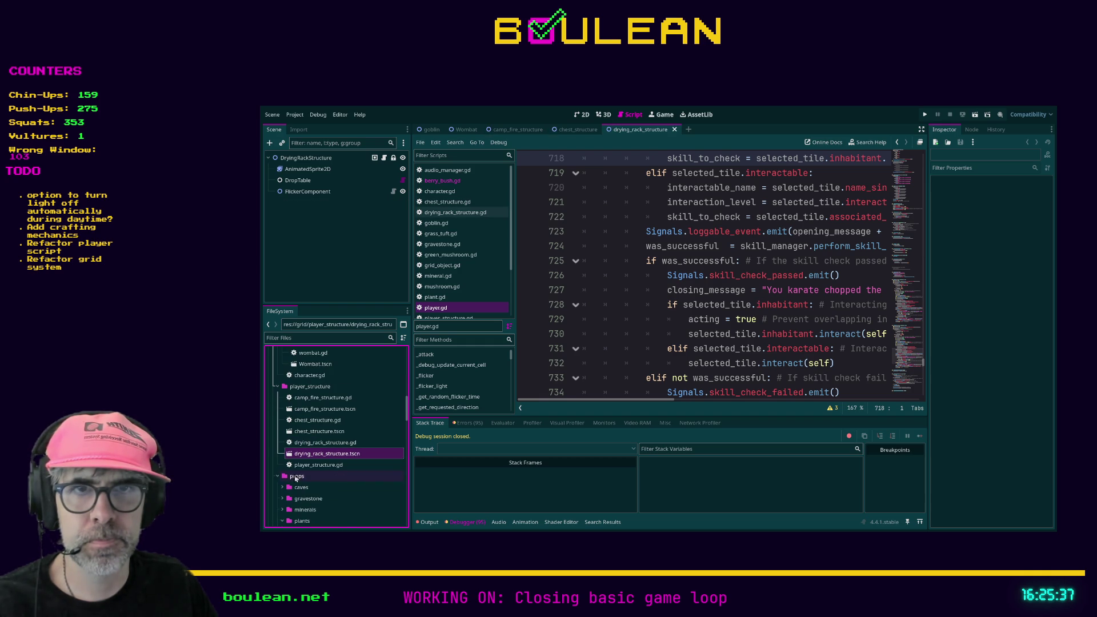
{"action": "scroll", "coordinate": [283, 474], "scroll_direction": "down", "scroll_amount": 1}
{"action": "left_click", "coordinate": [283, 465]}
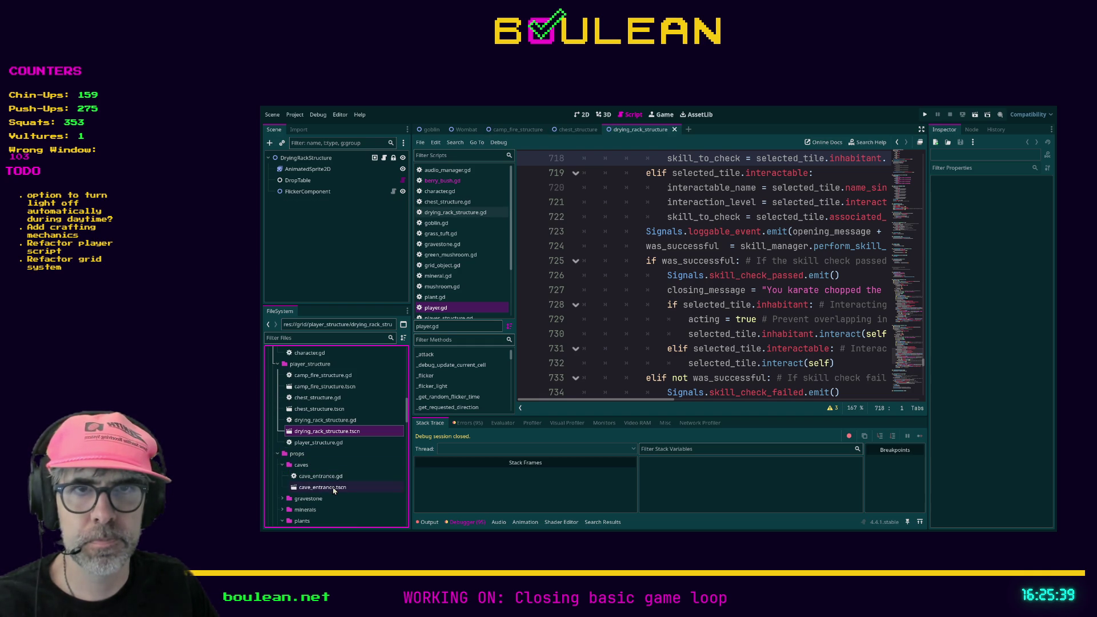
{"action": "double_click", "coordinate": [320, 488]}
{"action": "left_click", "coordinate": [279, 500]}
{"action": "left_click", "coordinate": [279, 498]}
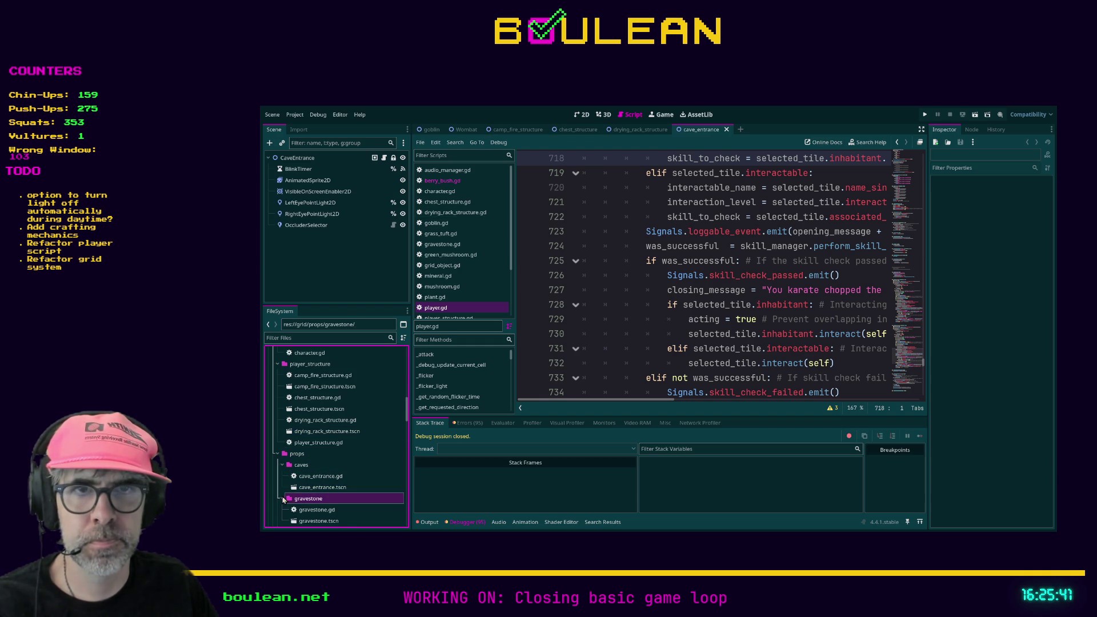
{"action": "scroll", "coordinate": [286, 497], "scroll_direction": "down", "scroll_amount": 1}
{"action": "double_click", "coordinate": [320, 498]}
{"action": "left_click", "coordinate": [283, 509]}
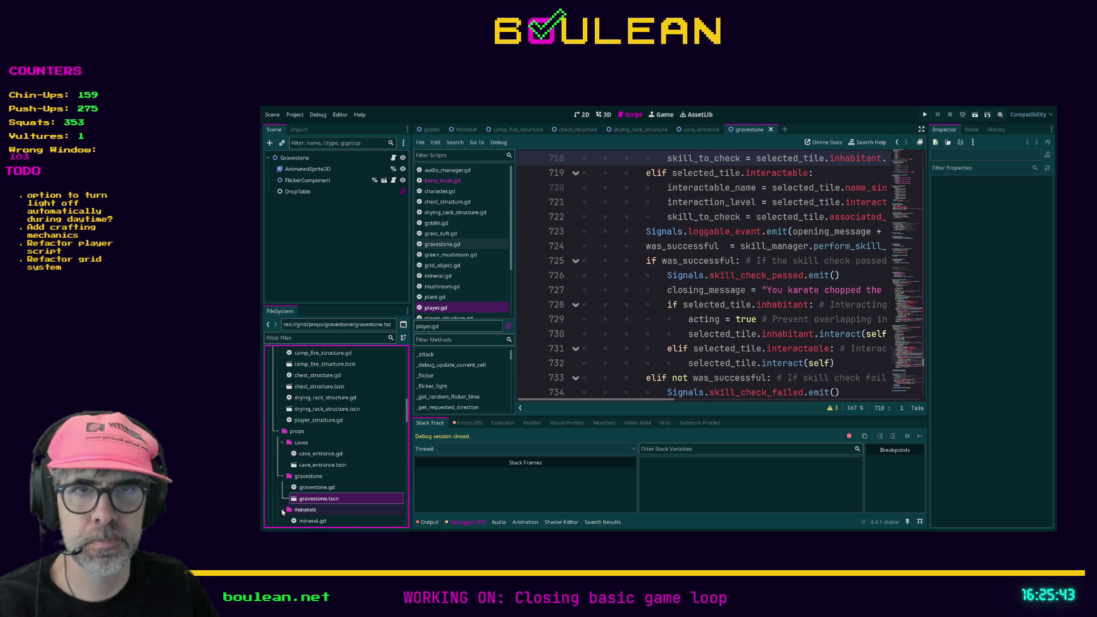
{"action": "scroll", "coordinate": [317, 497], "scroll_direction": "down", "scroll_amount": 2}
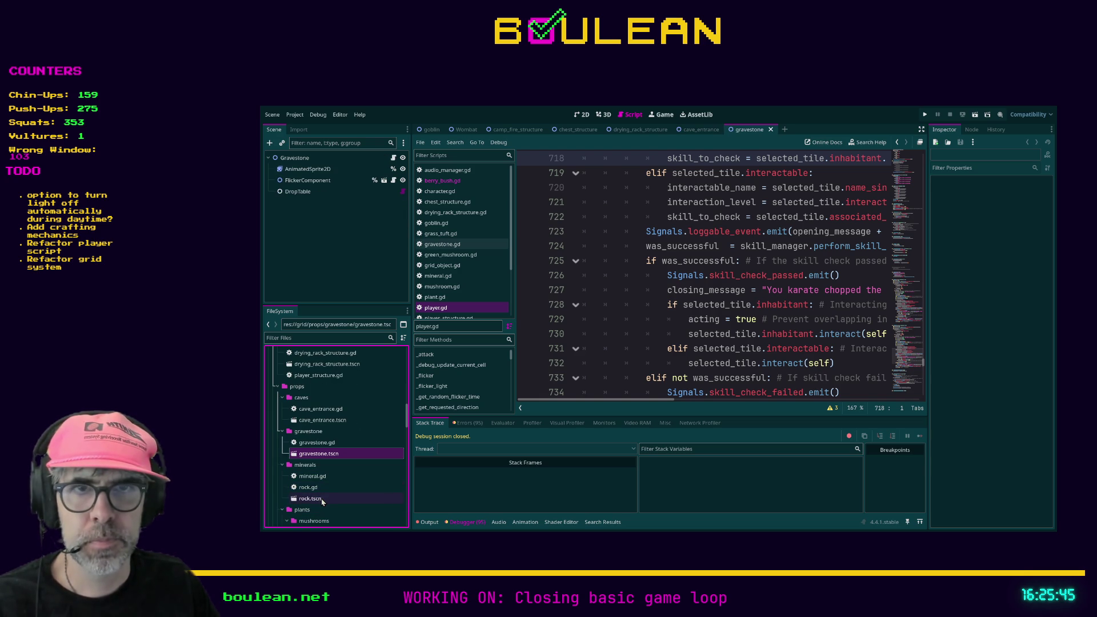
{"action": "double_click", "coordinate": [323, 499]}
- Open the blue, green and red mushroom scenes
{"action": "scroll", "coordinate": [326, 497], "scroll_direction": "down", "scroll_amount": 1}
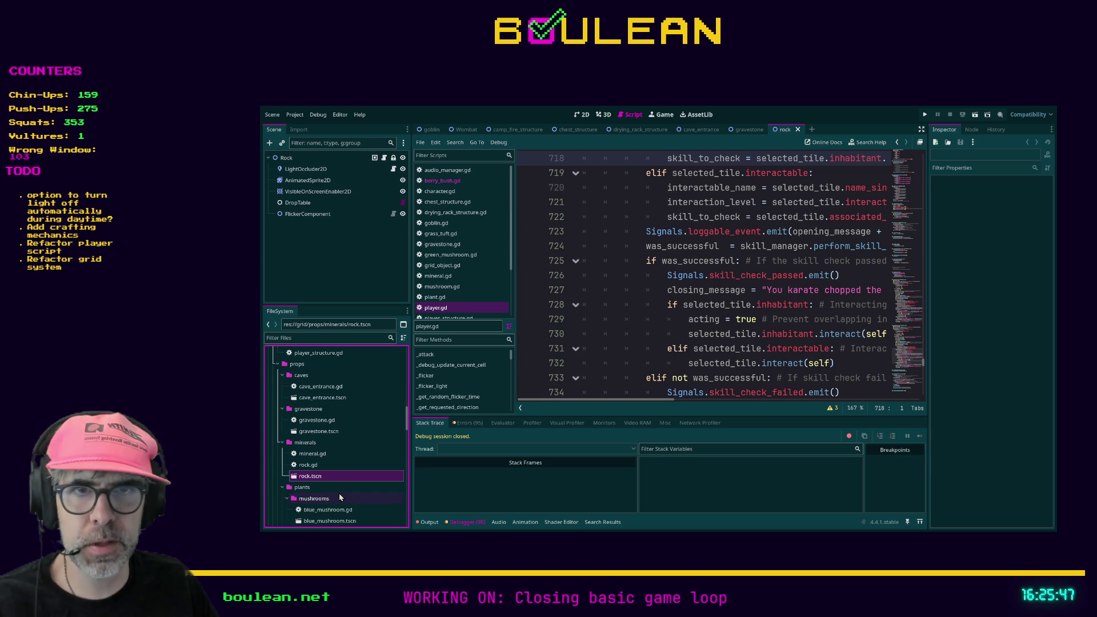
{"action": "scroll", "coordinate": [338, 492], "scroll_direction": "down", "scroll_amount": 1}
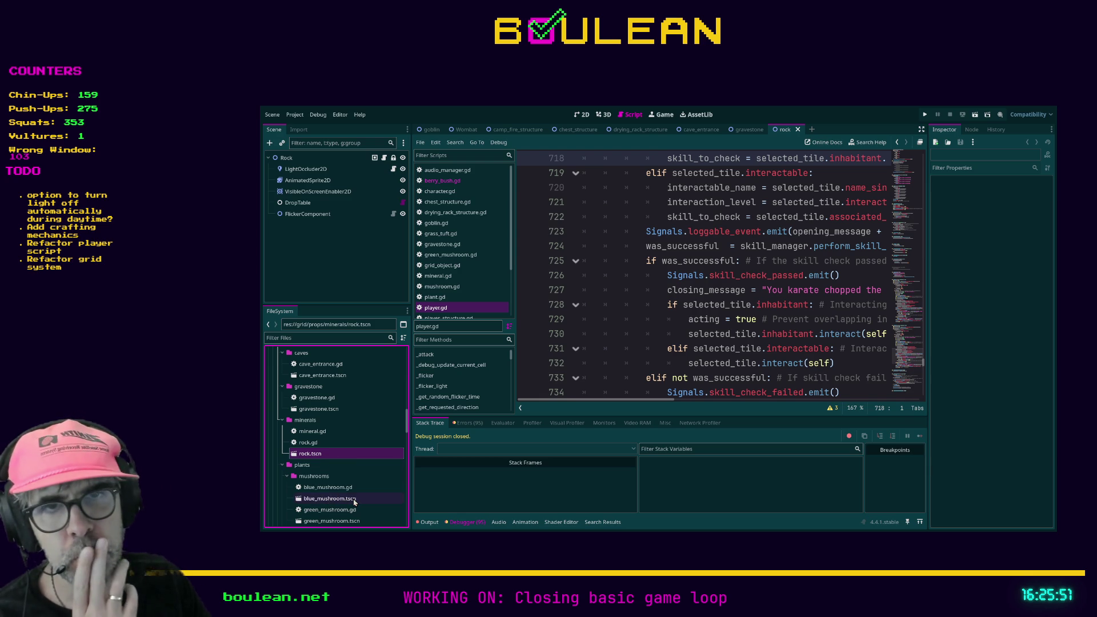
{"action": "double_click", "coordinate": [340, 500]}
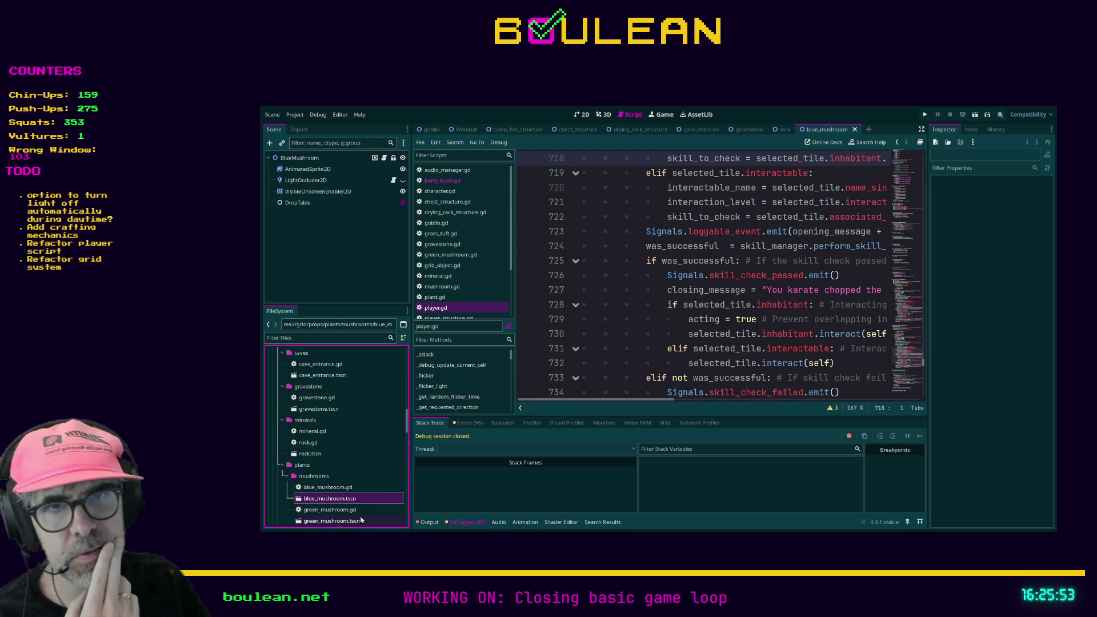
{"action": "double_click", "coordinate": [355, 522]}
{"action": "scroll", "coordinate": [343, 506], "scroll_direction": "down", "scroll_amount": 2}
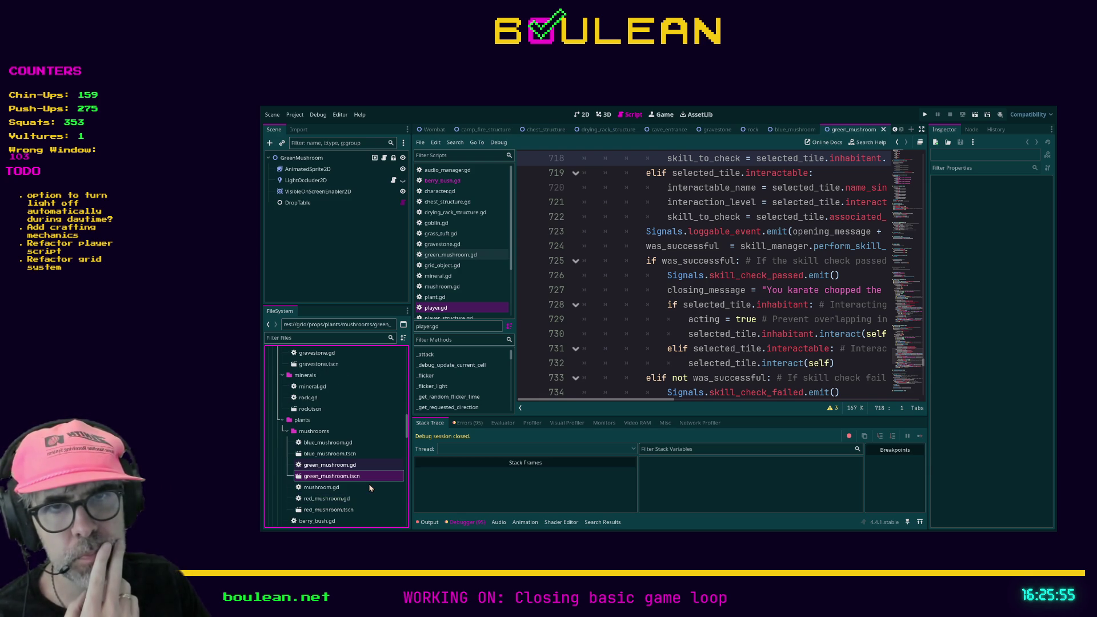
{"action": "double_click", "coordinate": [341, 509]}
- Open the berry_bush, grass_tuft, sapling and tree scenes, then return to cave_entrance
{"action": "scroll", "coordinate": [340, 489], "scroll_direction": "down", "scroll_amount": 2}
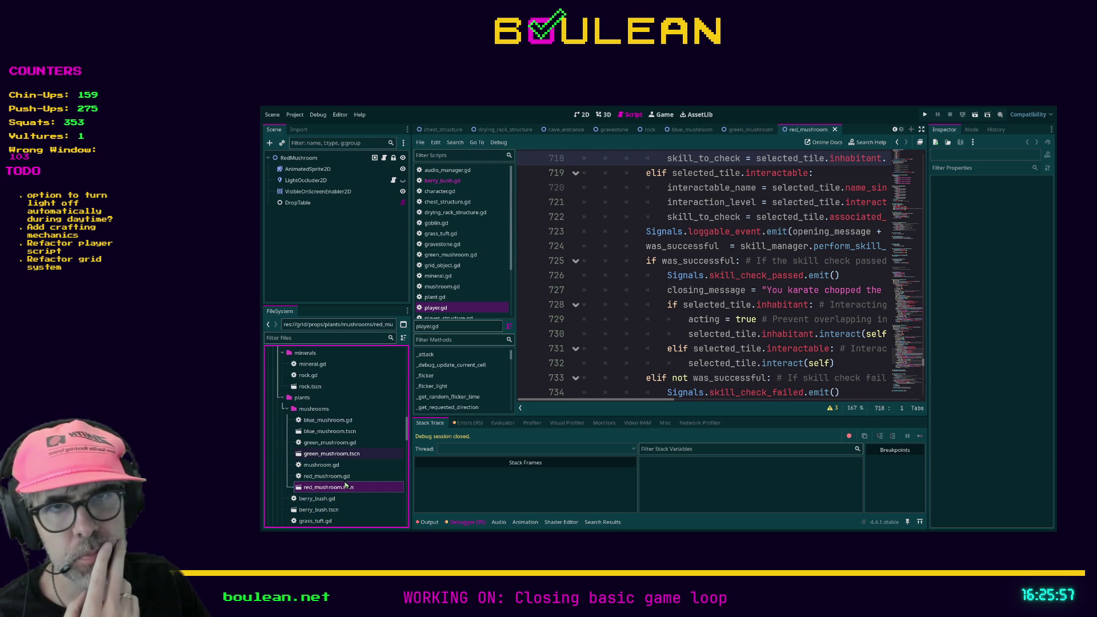
{"action": "double_click", "coordinate": [341, 486]}
{"action": "scroll", "coordinate": [337, 484], "scroll_direction": "down", "scroll_amount": 2}
{"action": "left_click", "coordinate": [321, 487]}
{"action": "double_click", "coordinate": [321, 487]}
{"action": "scroll", "coordinate": [358, 486], "scroll_direction": "down", "scroll_amount": 2}
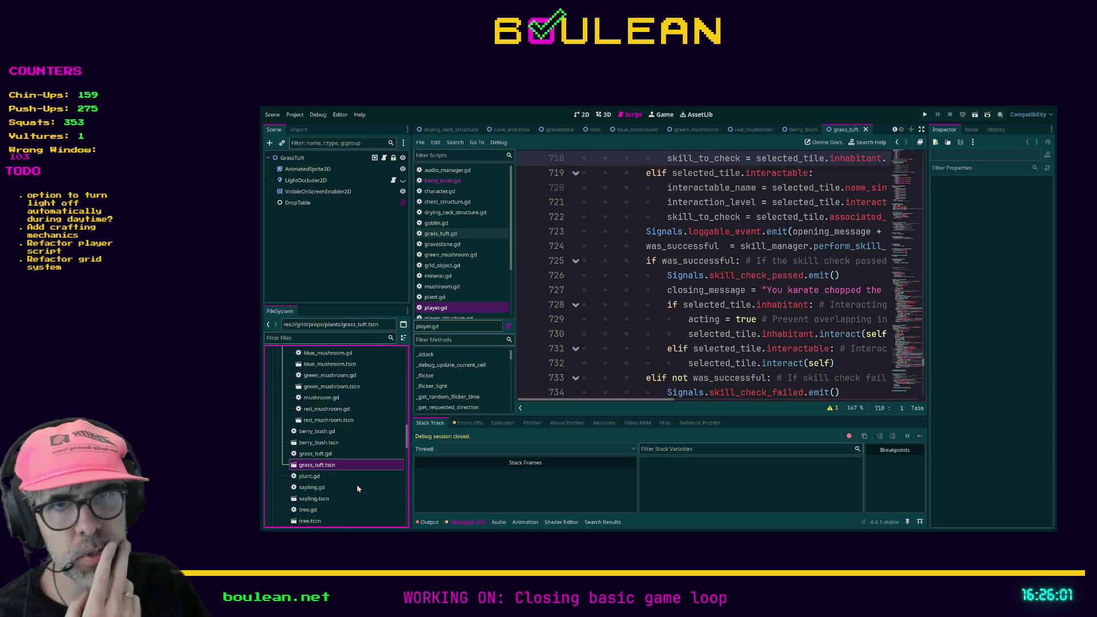
{"action": "double_click", "coordinate": [317, 499]}
{"action": "double_click", "coordinate": [335, 521]}
{"action": "scroll", "coordinate": [348, 491], "scroll_direction": "down", "scroll_amount": 4}
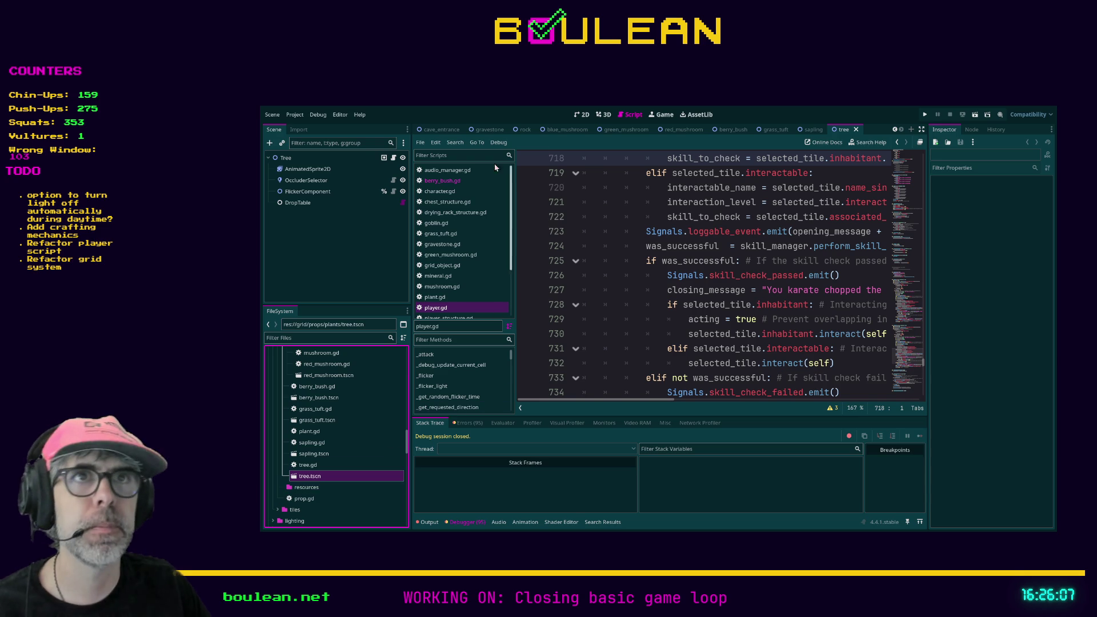
{"action": "left_click", "coordinate": [436, 130]}
- Inspect CaveEntrance's associated attack and interact skill properties
{"action": "left_click", "coordinate": [297, 158]}
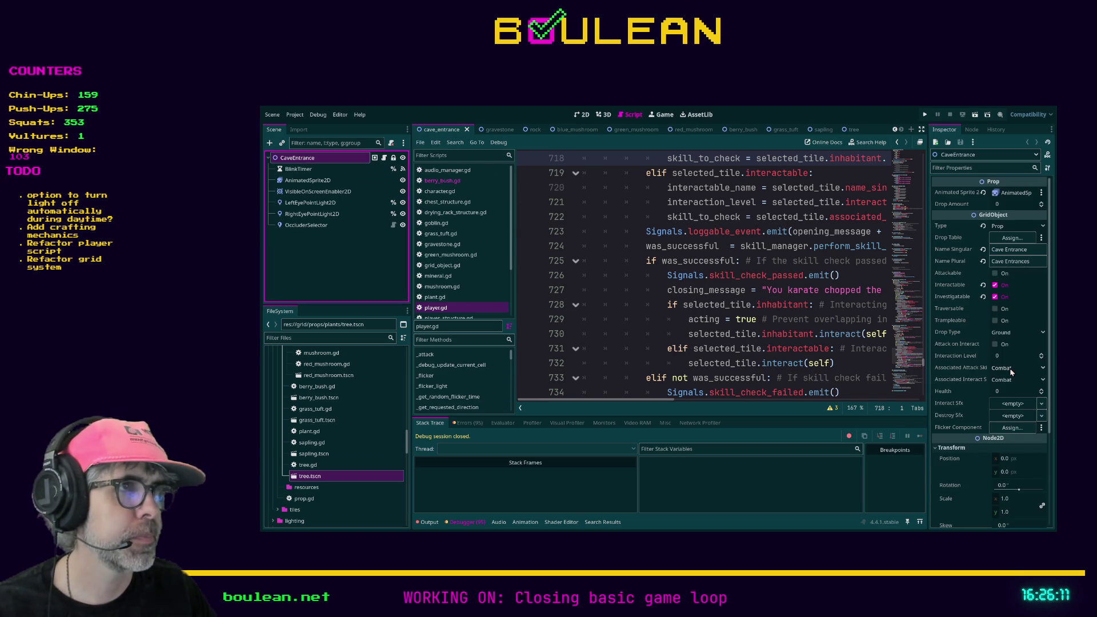
{"action": "left_click", "coordinate": [1010, 371]}
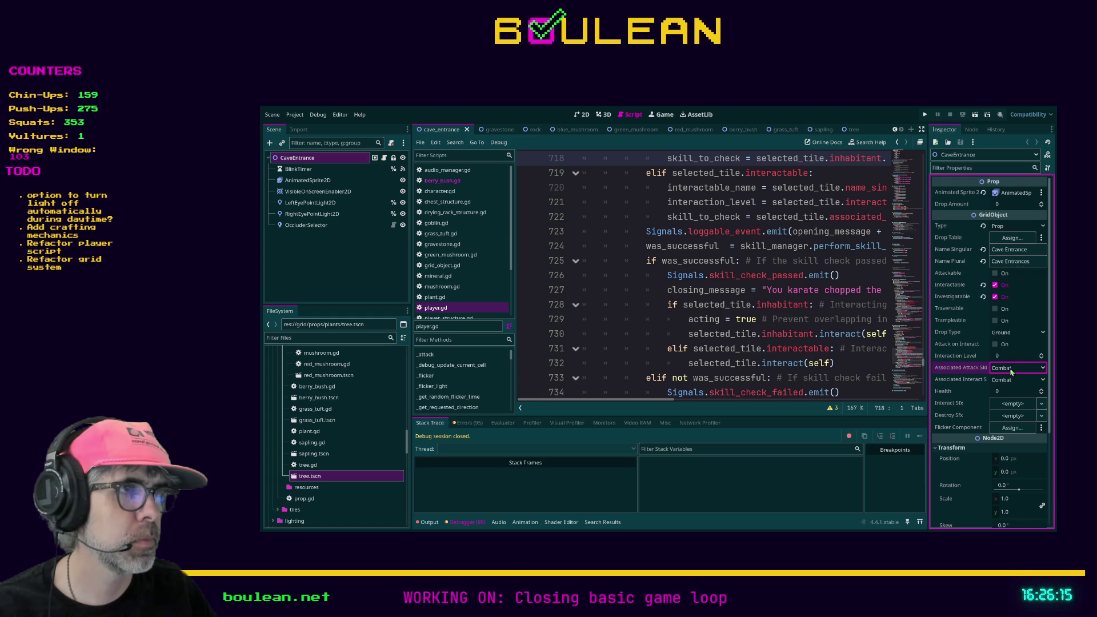
{"action": "left_click", "coordinate": [1014, 380]}
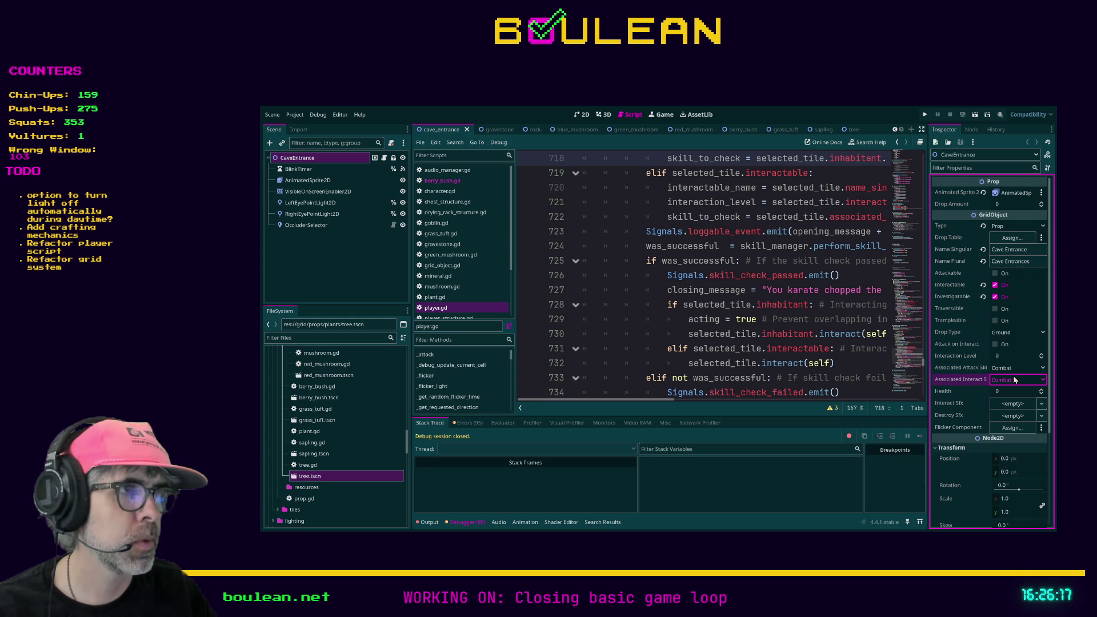
{"action": "left_click", "coordinate": [1013, 370]}
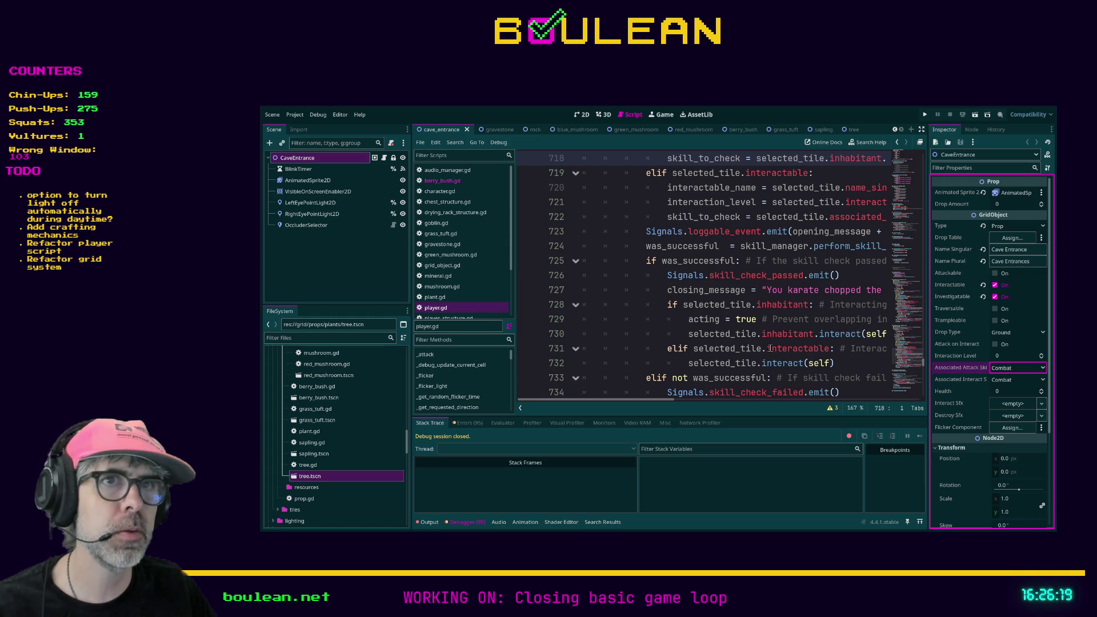
{"action": "scroll", "coordinate": [466, 265], "scroll_direction": "down", "scroll_amount": 2}
{"action": "scroll", "coordinate": [466, 264], "scroll_direction": "down", "scroll_amount": 2}
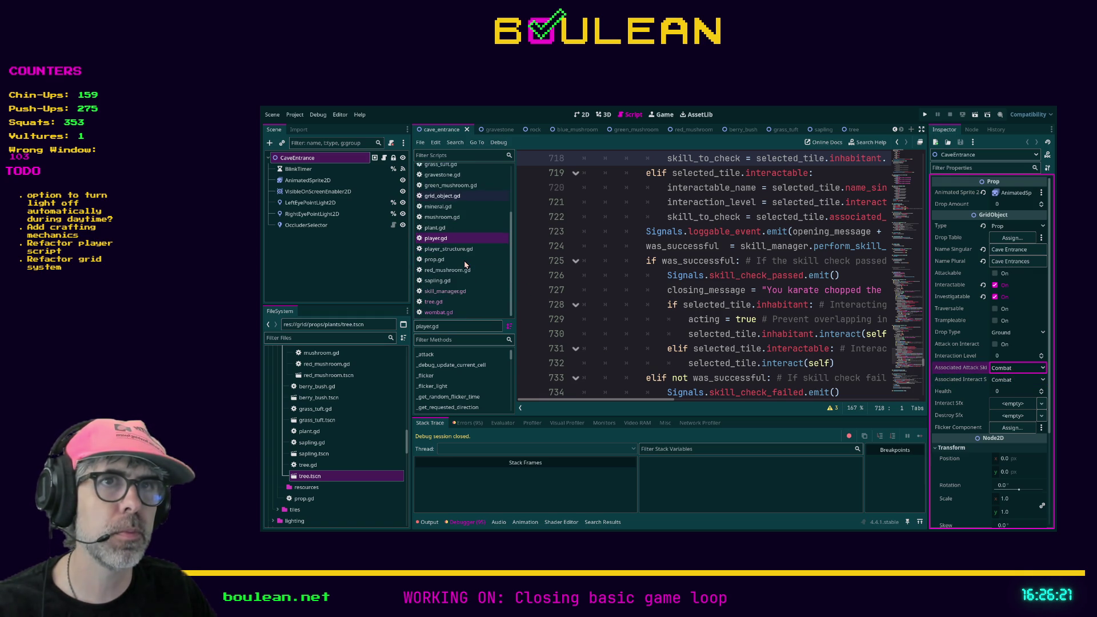
- Open skill_manager.gd and read through the Skills enum
{"action": "left_click", "coordinate": [445, 291]}
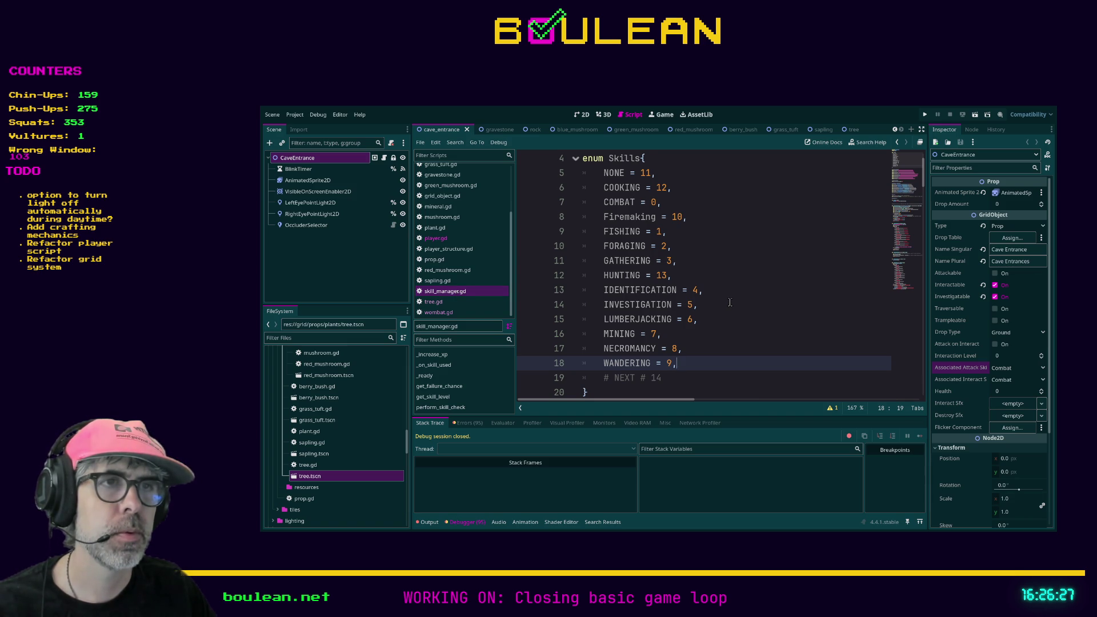
{"action": "scroll", "coordinate": [729, 302], "scroll_direction": "down", "scroll_amount": 4}
{"action": "scroll", "coordinate": [726, 303], "scroll_direction": "down", "scroll_amount": 2}
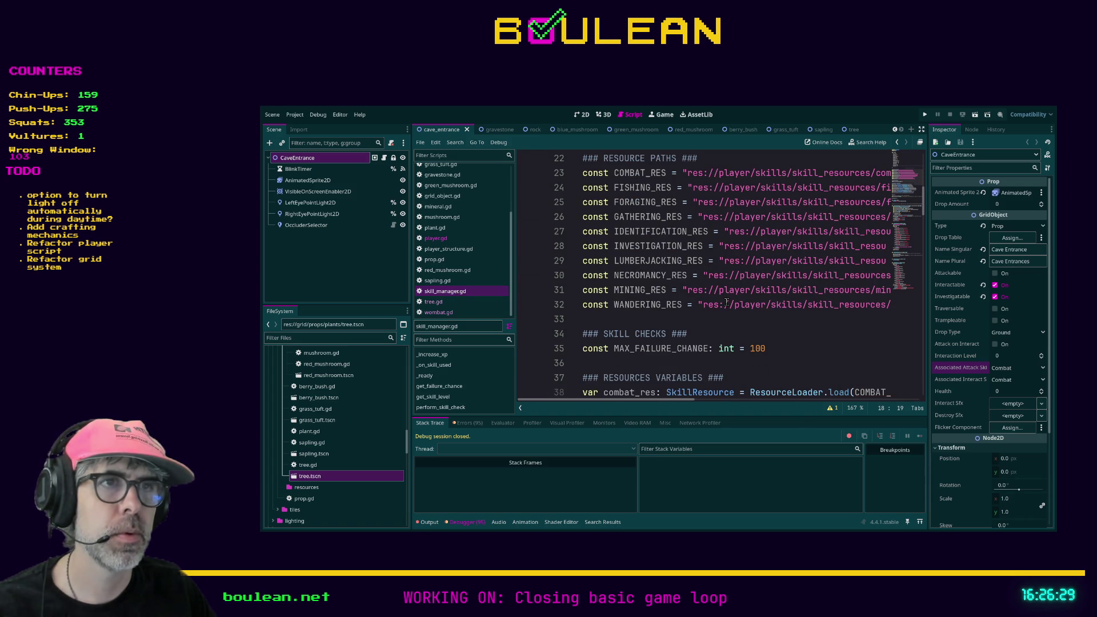
{"action": "scroll", "coordinate": [726, 302], "scroll_direction": "up", "scroll_amount": 4}
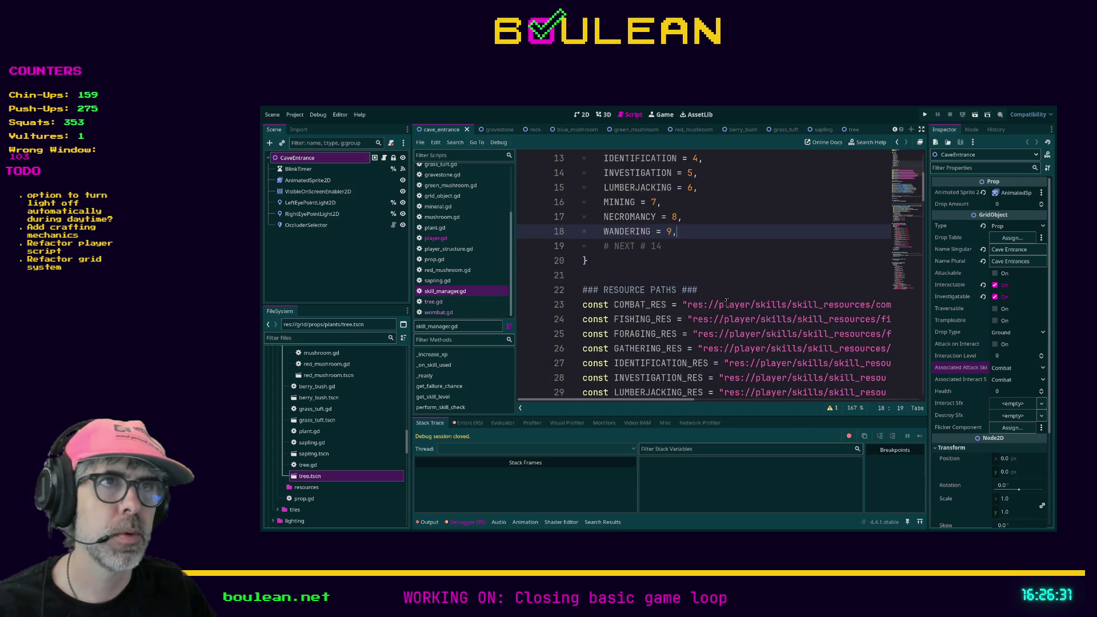
{"action": "scroll", "coordinate": [724, 301], "scroll_direction": "up", "scroll_amount": 3}
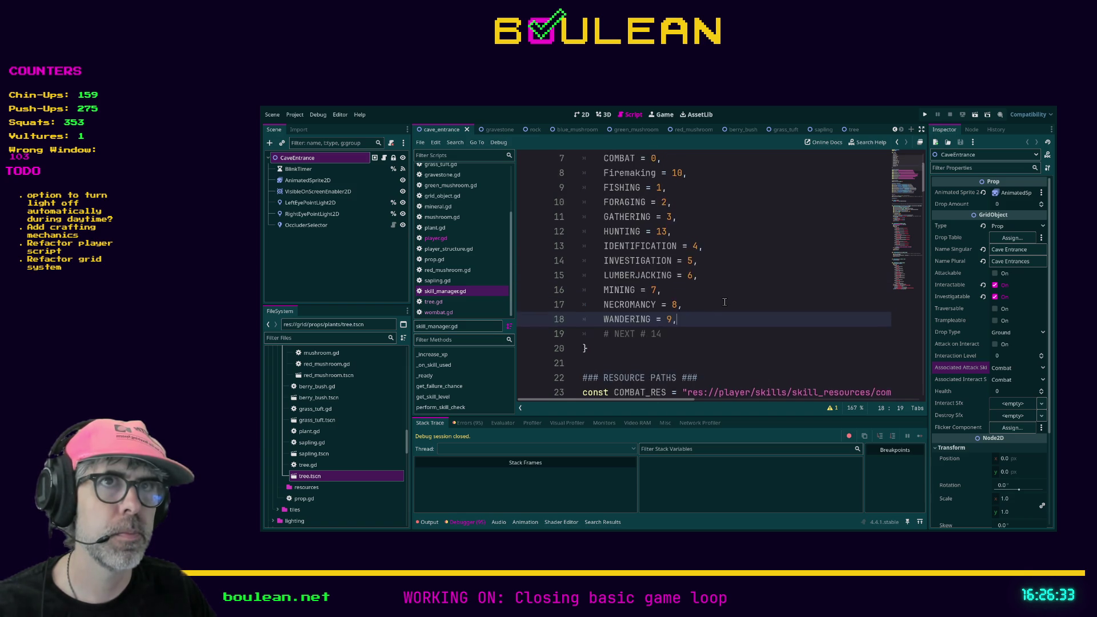
{"action": "left_click", "coordinate": [456, 196]}
{"action": "scroll", "coordinate": [672, 278], "scroll_direction": "up", "scroll_amount": 18}
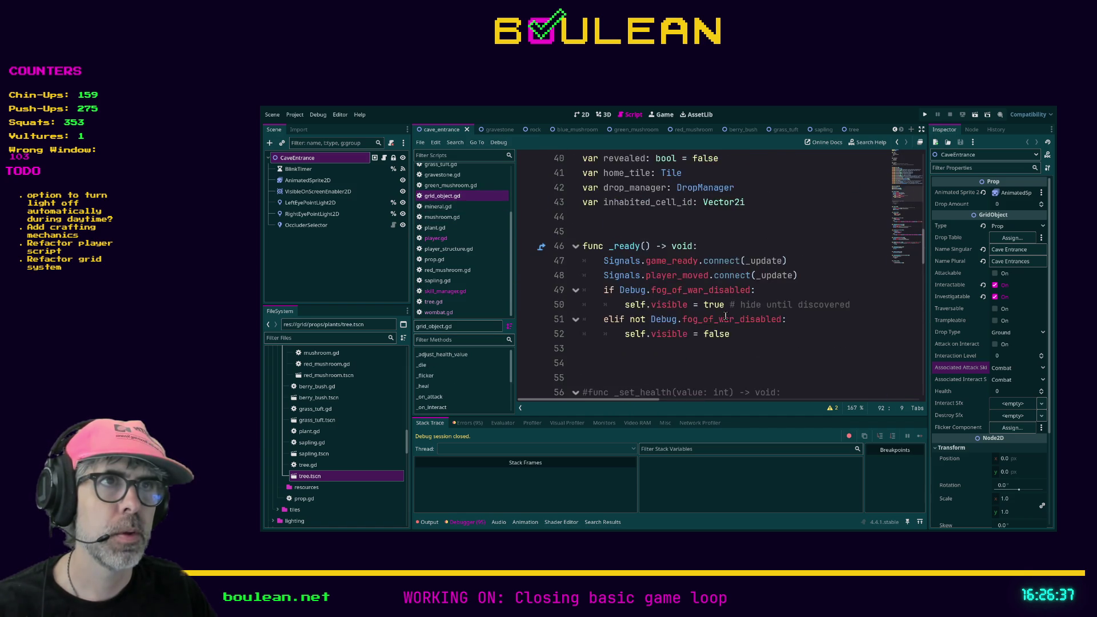
{"action": "scroll", "coordinate": [727, 305], "scroll_direction": "up", "scroll_amount": 3}
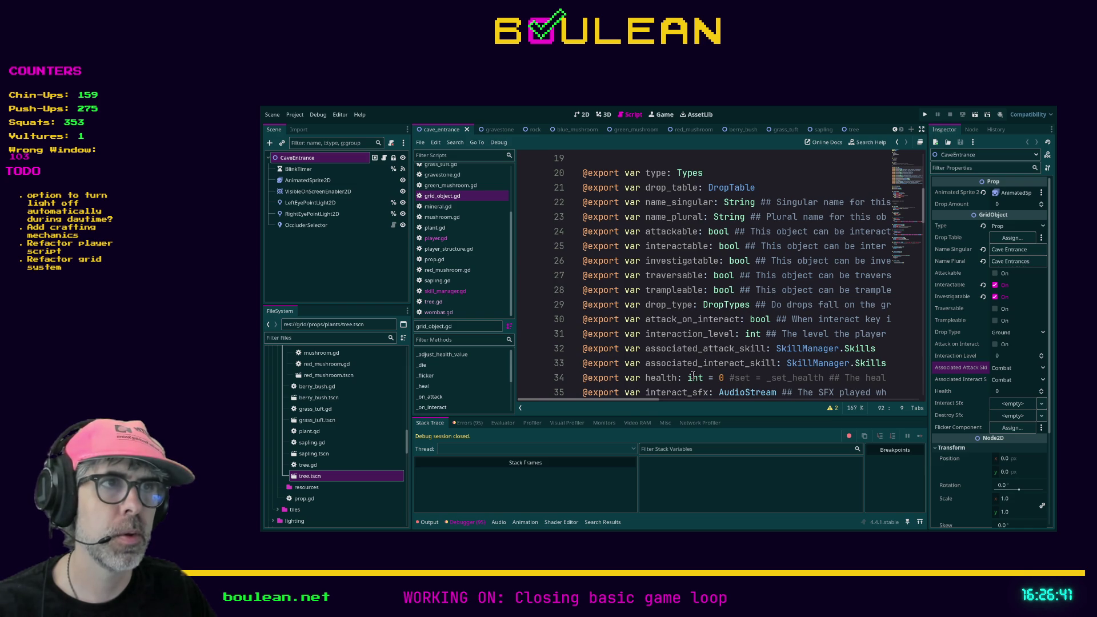
{"action": "left_click_drag", "start_coordinate": [652, 401], "coordinate": [664, 403]}
- Default associated_attack_skill and associated_interact_skill to SkillManager.Skills.NONE and save
{"action": "left_click", "coordinate": [842, 347]}
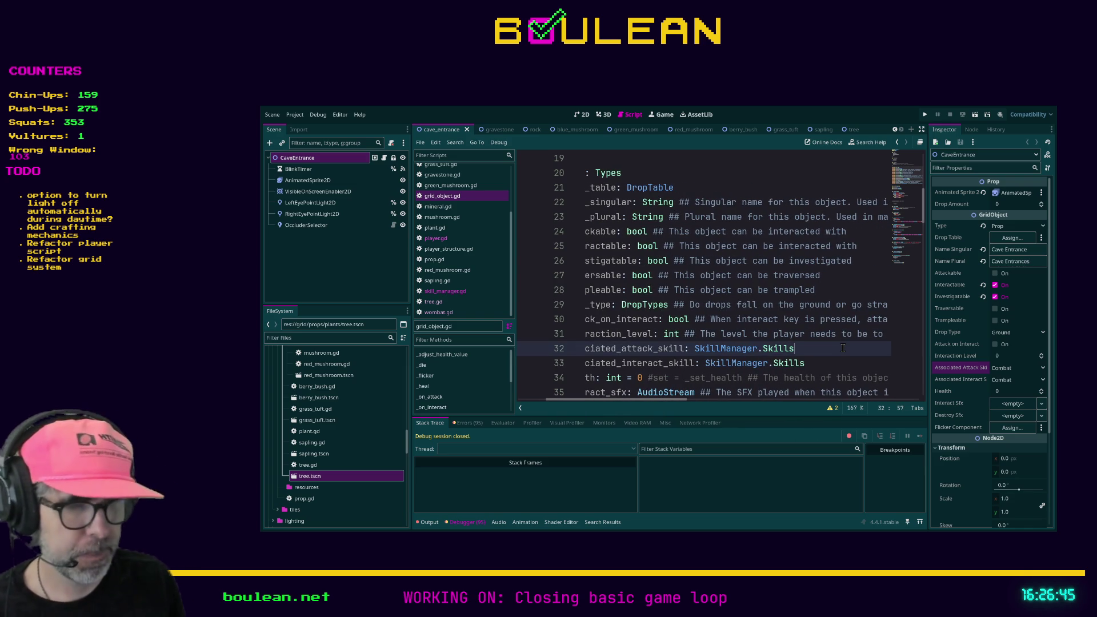
{"action": "type", "text": " = SkillManager."}
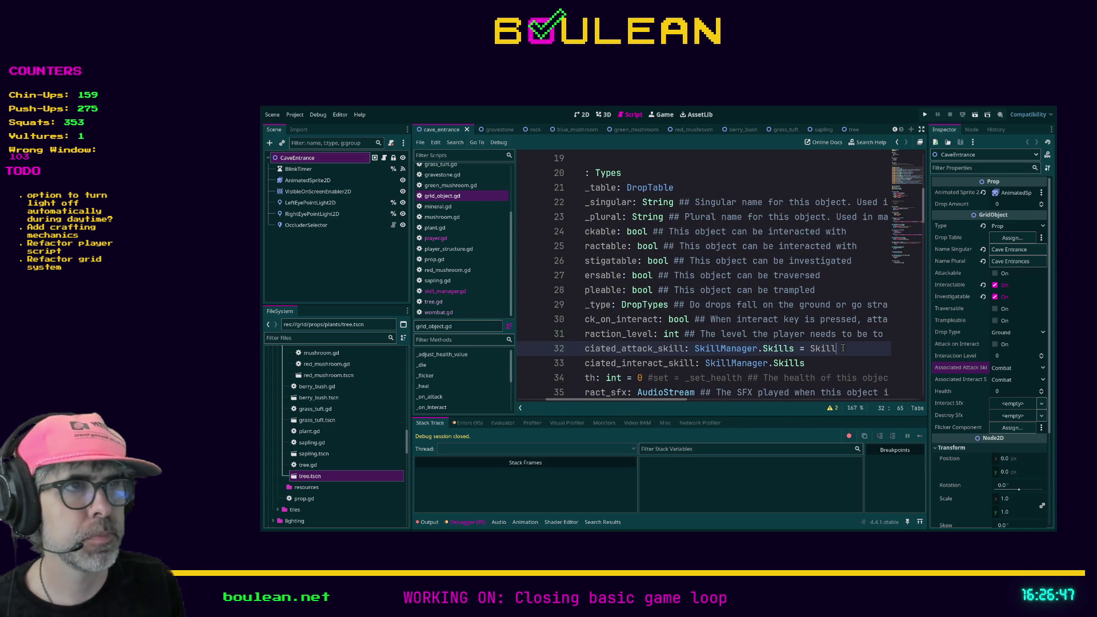
{"action": "type", "text": "Skills."}
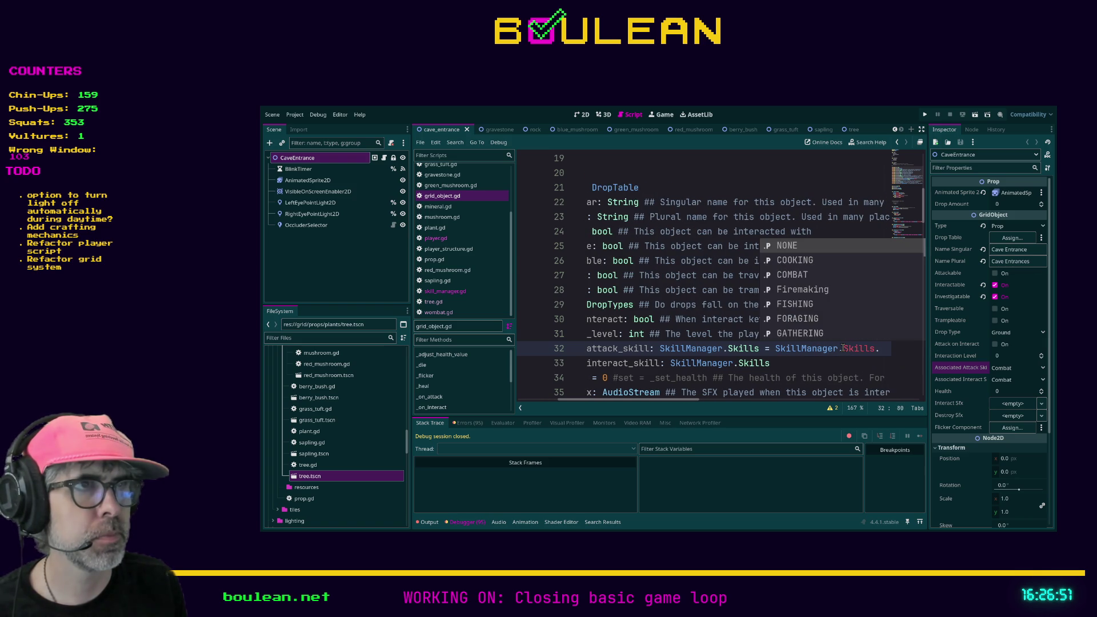
{"action": "key", "text": "Return"}
{"action": "left_click", "coordinate": [741, 348]}
{"action": "key", "text": "shift+End"}
{"action": "key", "text": "ctrl+c"}
{"action": "left_click", "coordinate": [756, 363]}
{"action": "key", "text": "ctrl+v"}
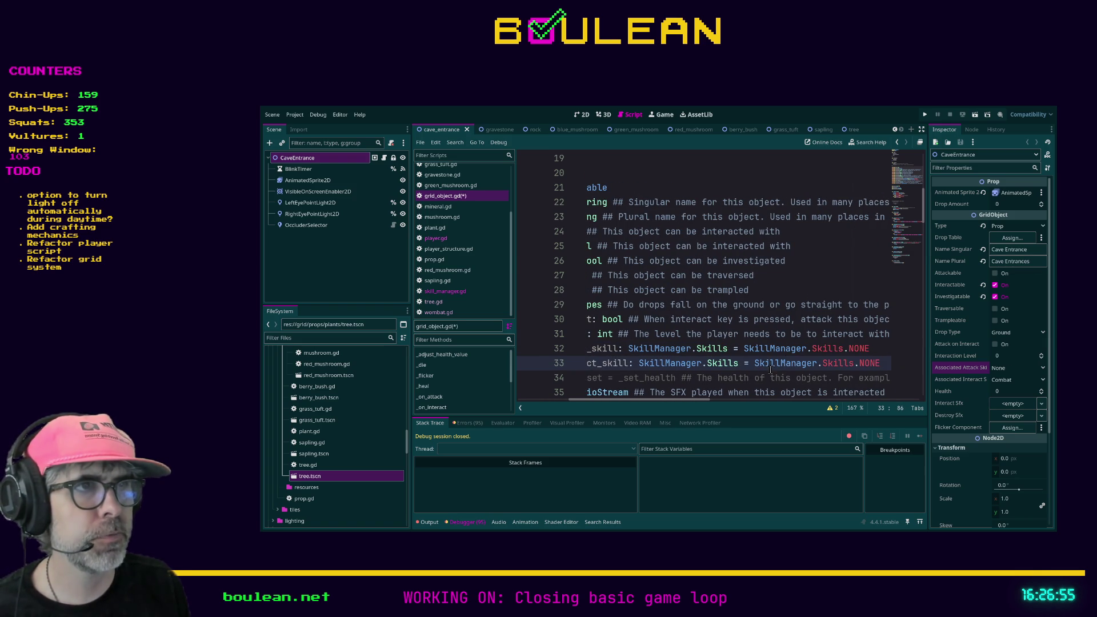
{"action": "left_click", "coordinate": [882, 349]}
{"action": "key", "text": "ctrl+s"}
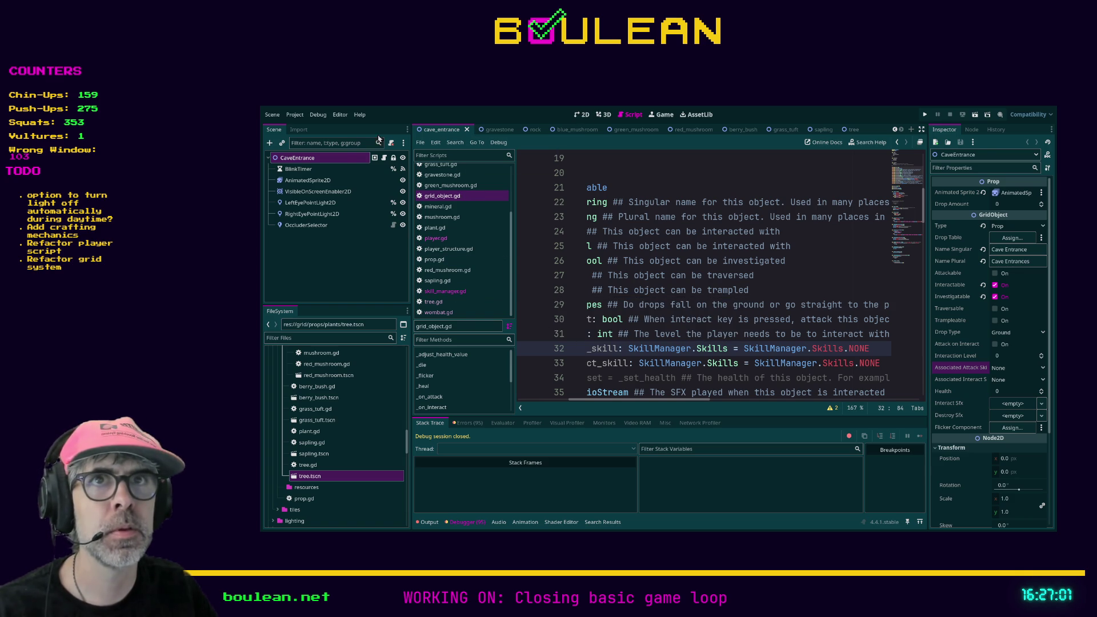
- Reselect CaveEntrance to confirm both skill properties now show None
{"action": "left_click", "coordinate": [324, 179]}
{"action": "left_click", "coordinate": [334, 160]}
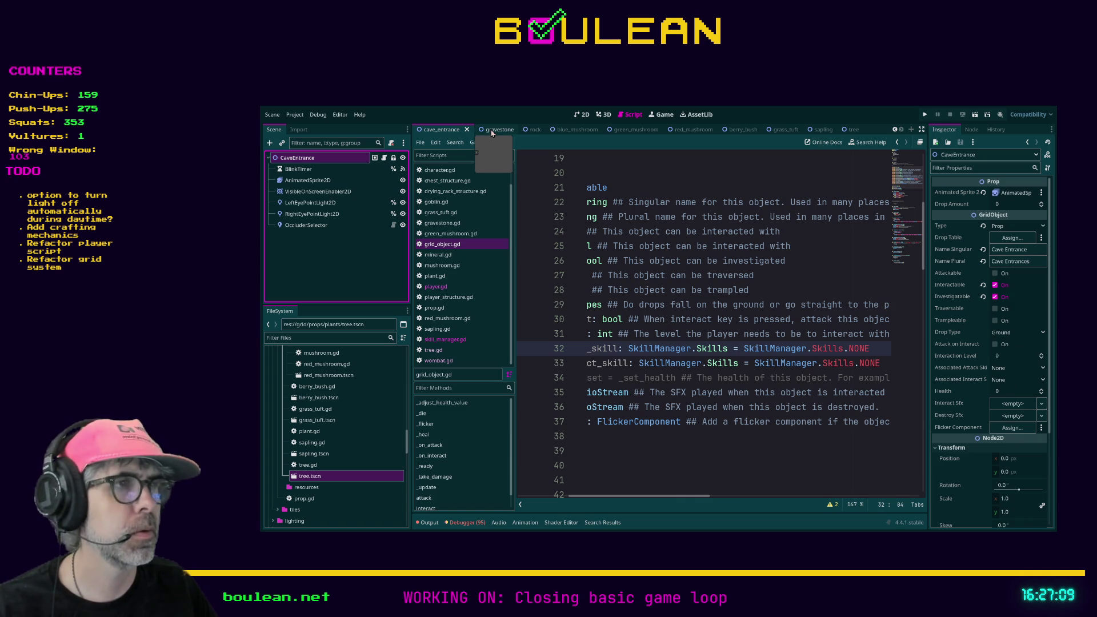
{"action": "left_click", "coordinate": [1009, 379]}
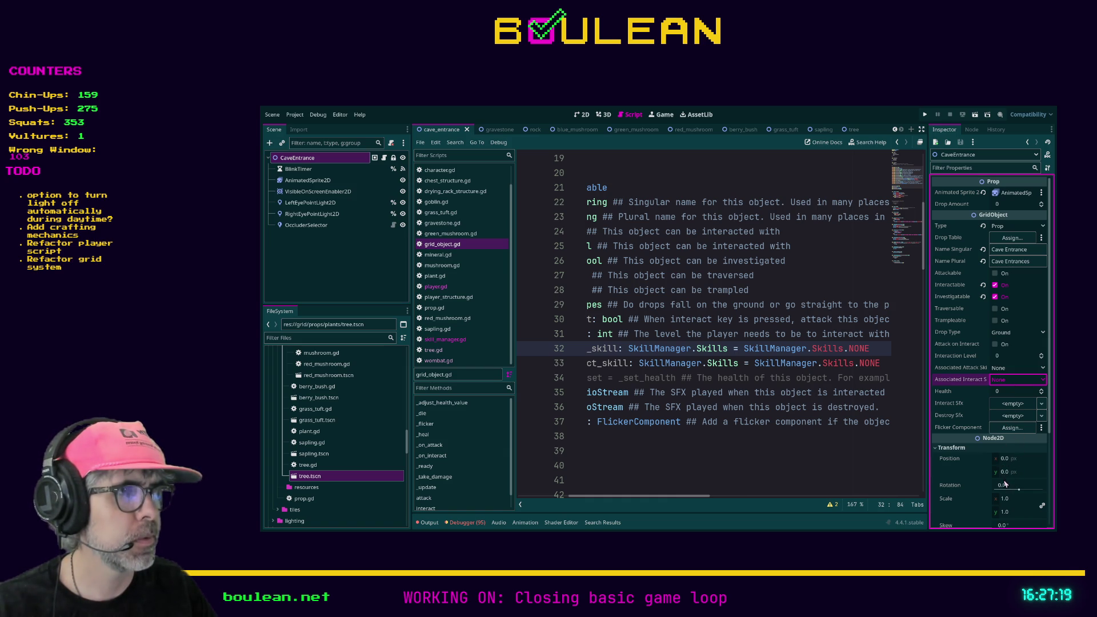
- Add SPELUNKING = 14 after NECROMANCY in skill_manager.gd and change the next-value note to 15
{"action": "left_click", "coordinate": [792, 453], "text": "shift"}
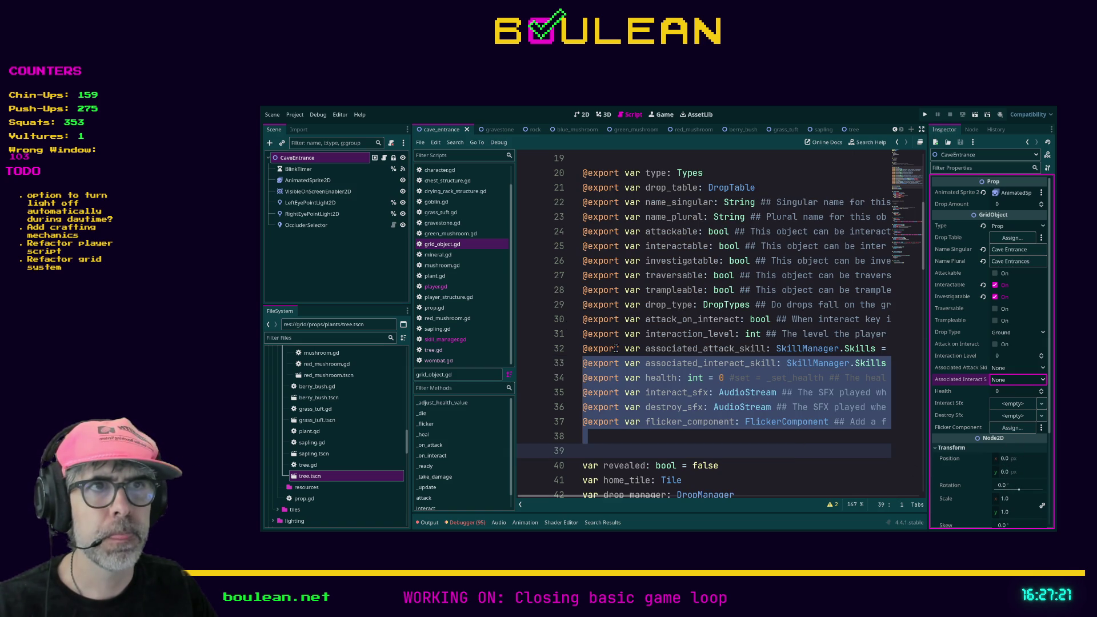
{"action": "left_click", "coordinate": [457, 340]}
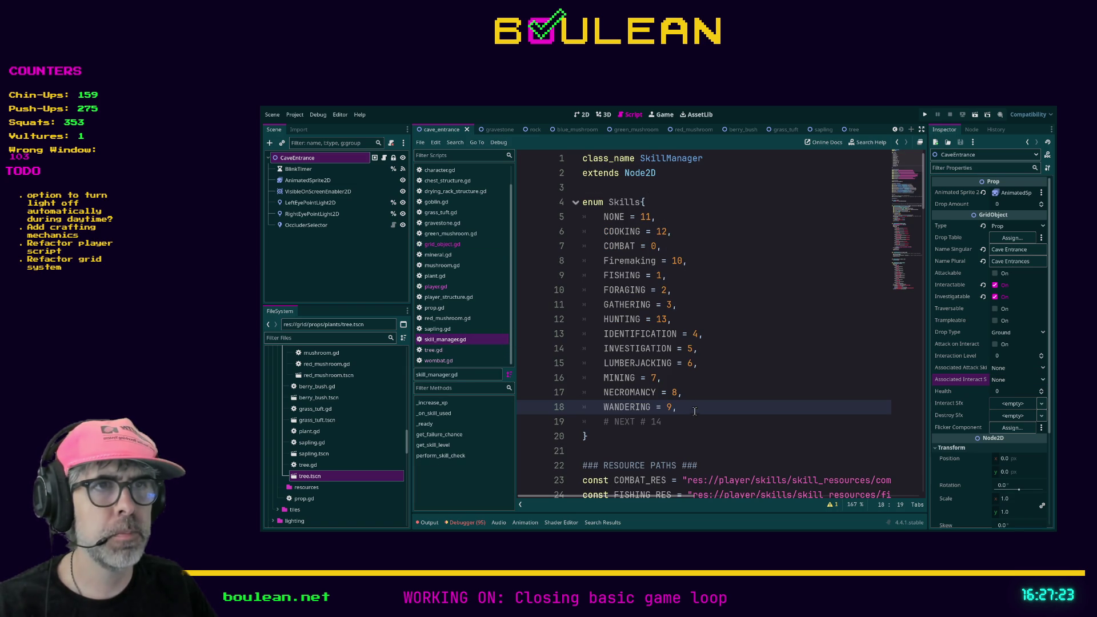
{"action": "left_click", "coordinate": [693, 392]}
{"action": "key", "text": "Return"}
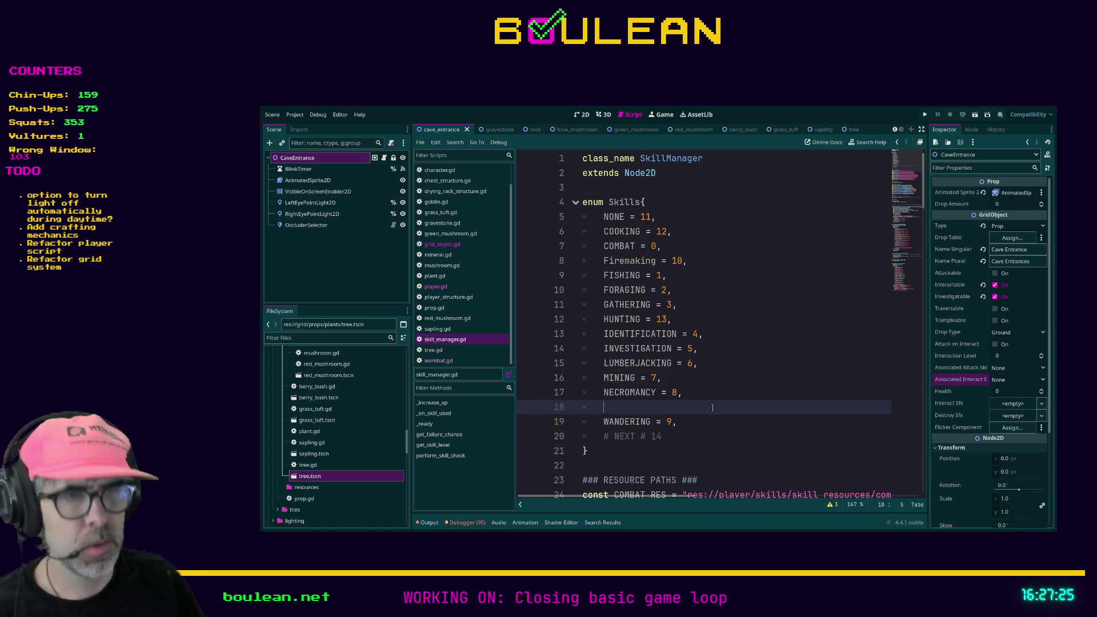
{"action": "type", "text": "SPELUN"}
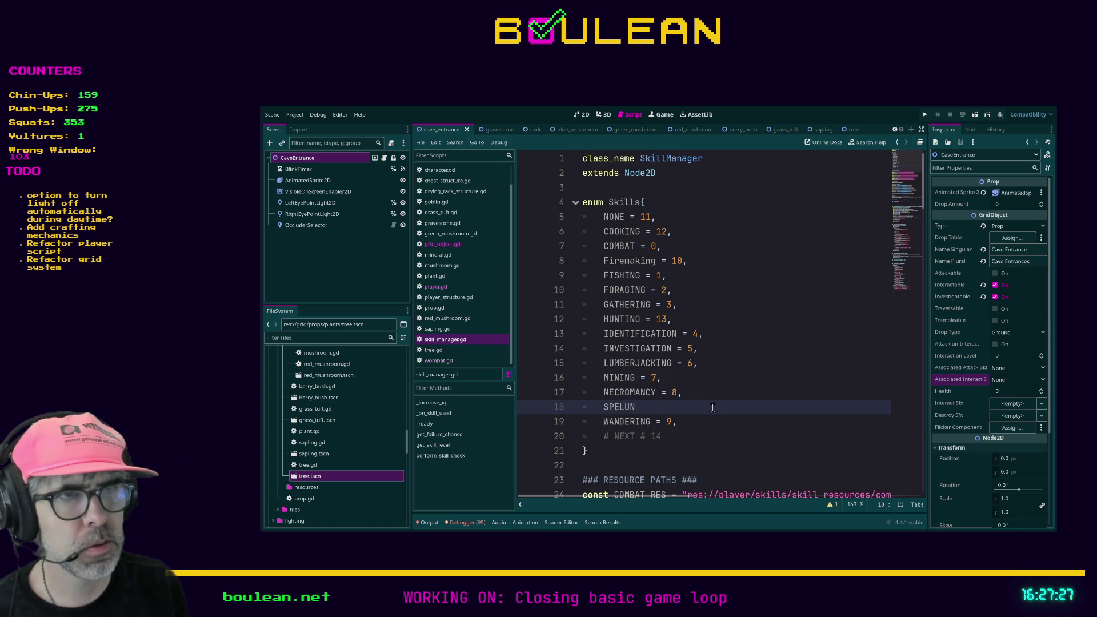
{"action": "type", "text": "KING = 14,"}
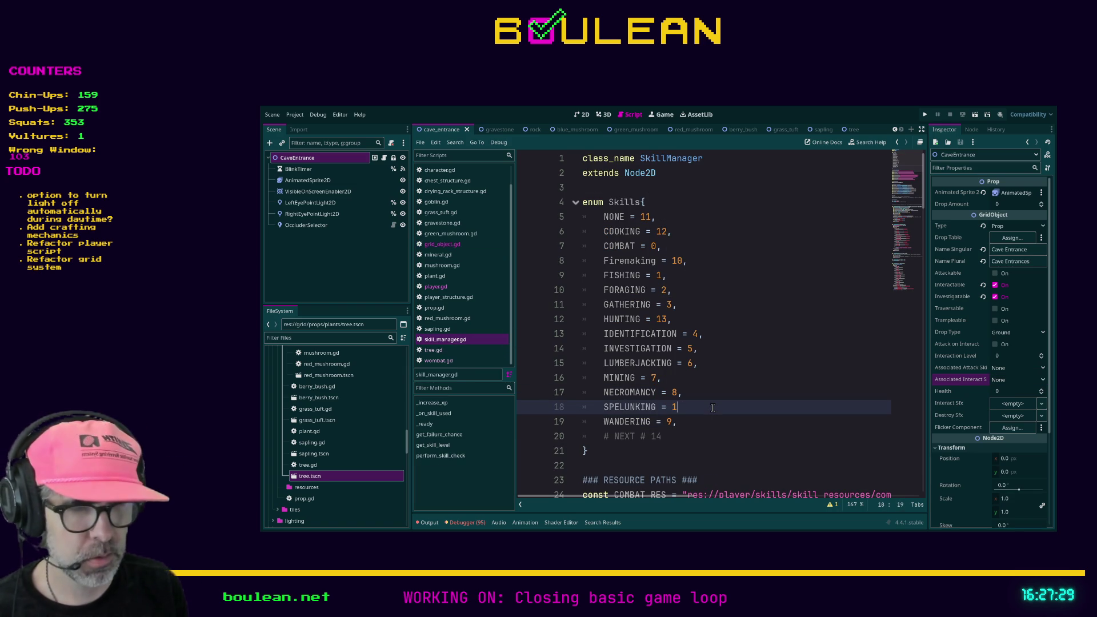
{"action": "key", "text": "Down"}
{"action": "key", "text": "Down"}
{"action": "key", "text": "BackSpace"}
{"action": "type", "text": "5"}
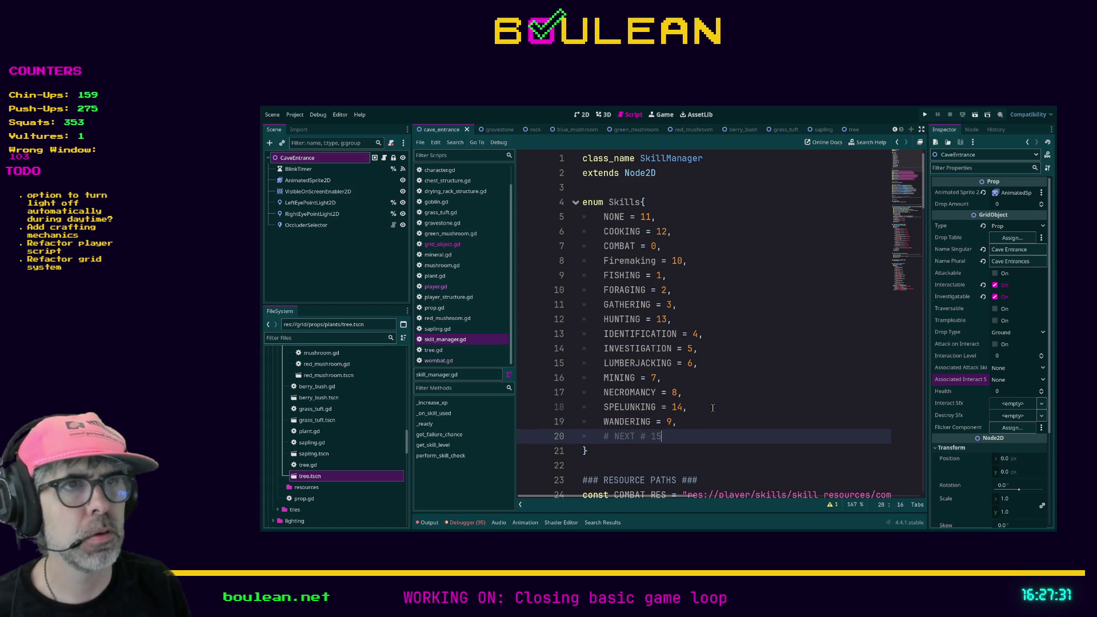
- Reselect CaveEntrance to check its attack skill value
{"action": "left_click", "coordinate": [298, 169]}
{"action": "left_click", "coordinate": [297, 157]}
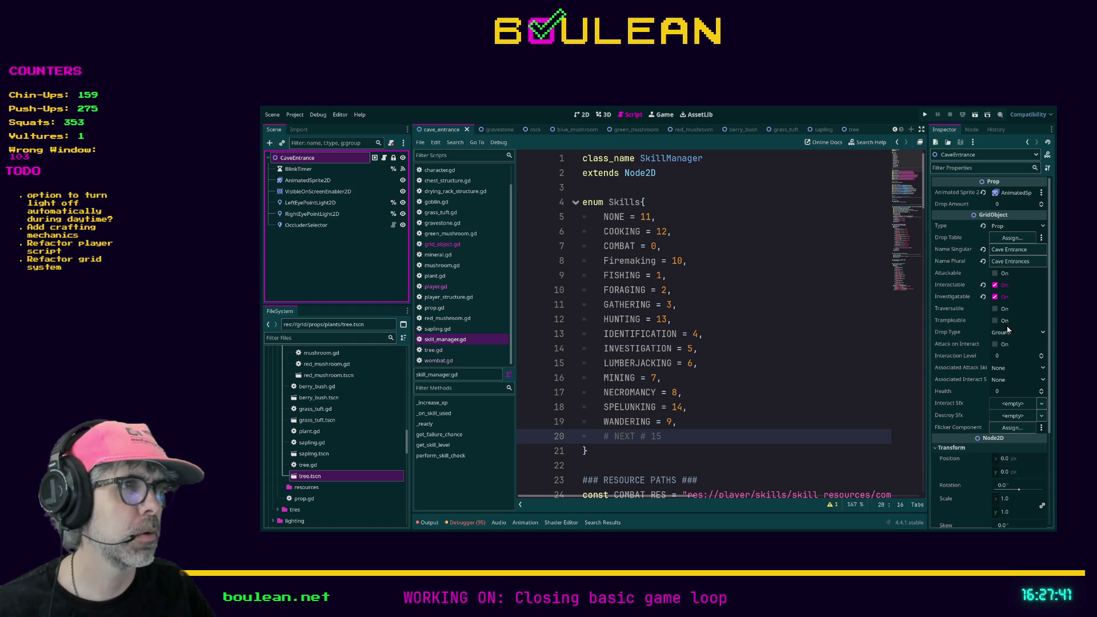
{"action": "left_click", "coordinate": [1014, 370]}
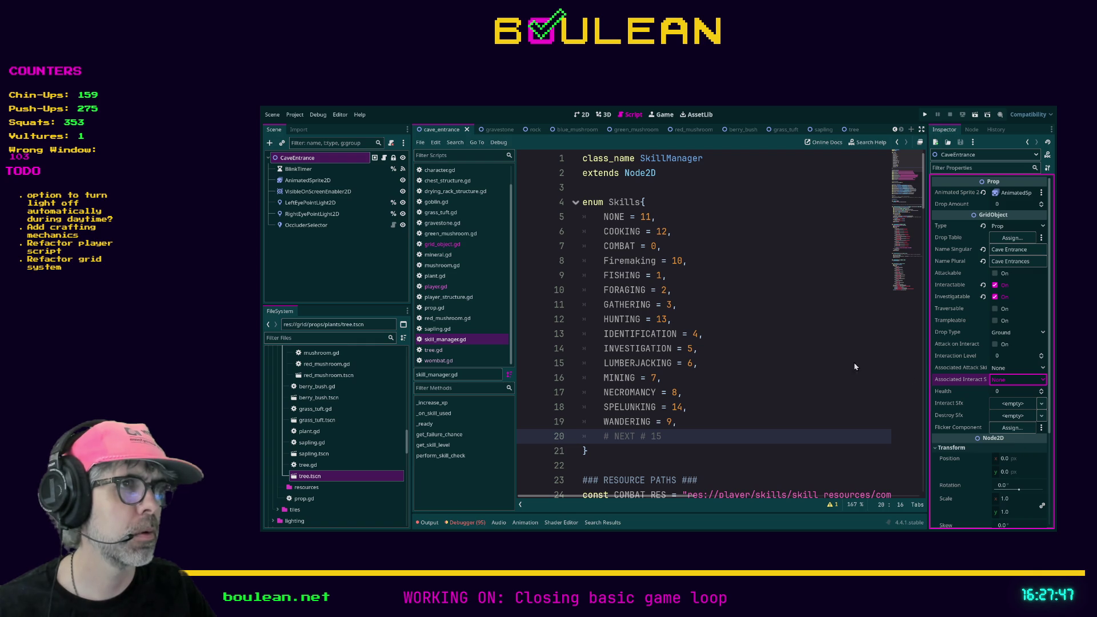
- Quit the Godot editor from the Project menu
{"action": "left_click_drag", "start_coordinate": [862, 367], "coordinate": [703, 394]}
{"action": "left_click", "coordinate": [703, 348]}
{"action": "left_click", "coordinate": [297, 115]}
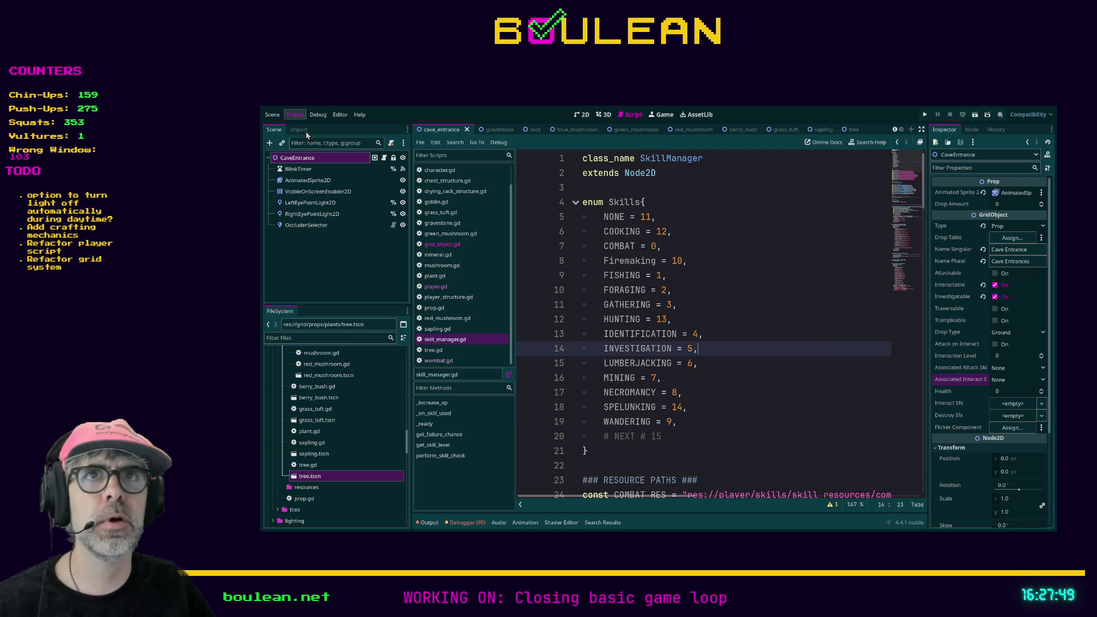
{"action": "left_click", "coordinate": [324, 221]}
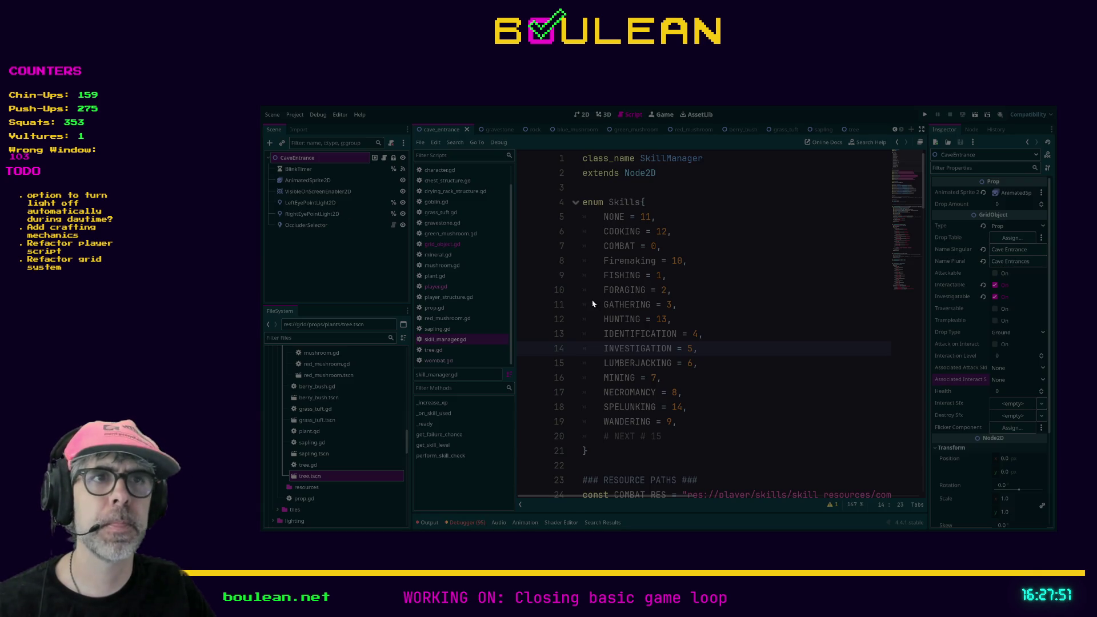
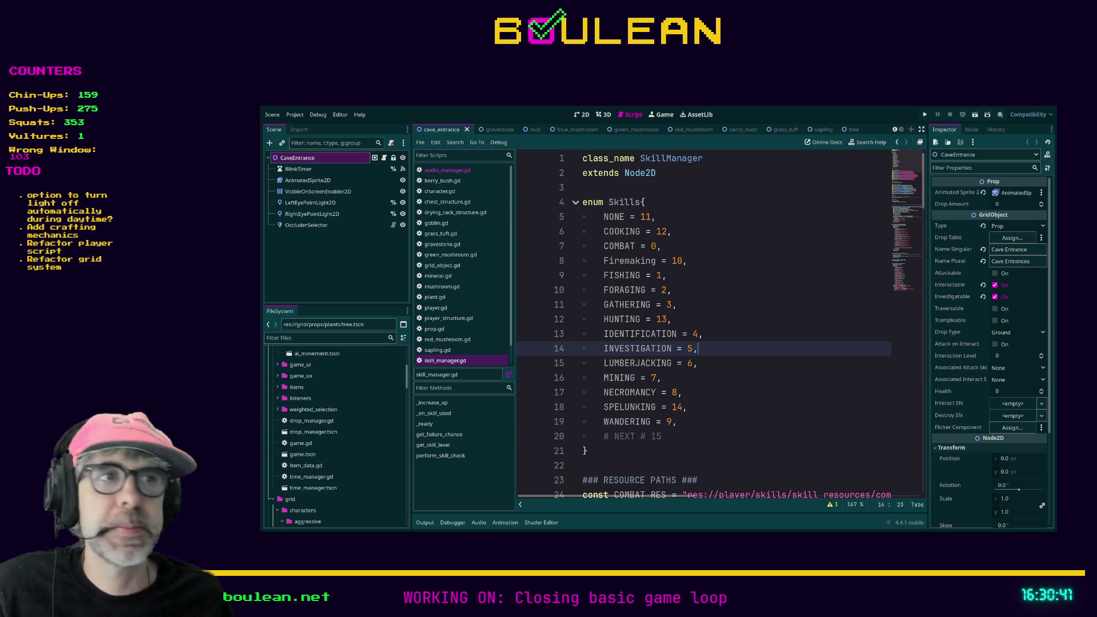
- Review the GATHERING and WANDERING entries in the skill enum script
{"action": "left_click", "coordinate": [798, 302]}
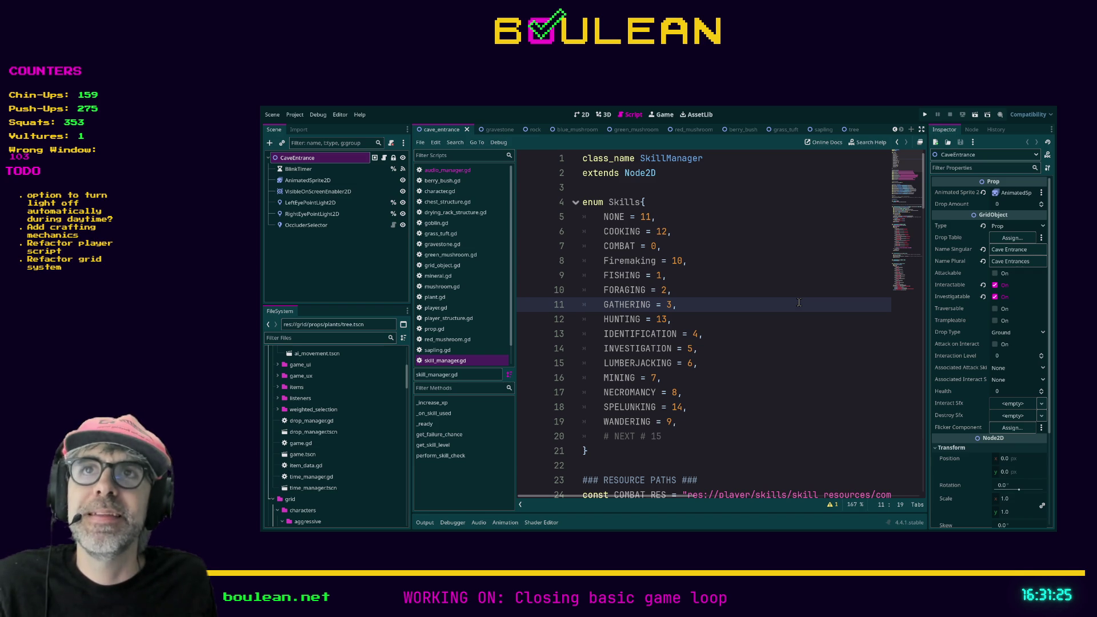
{"action": "left_click", "coordinate": [776, 428]}
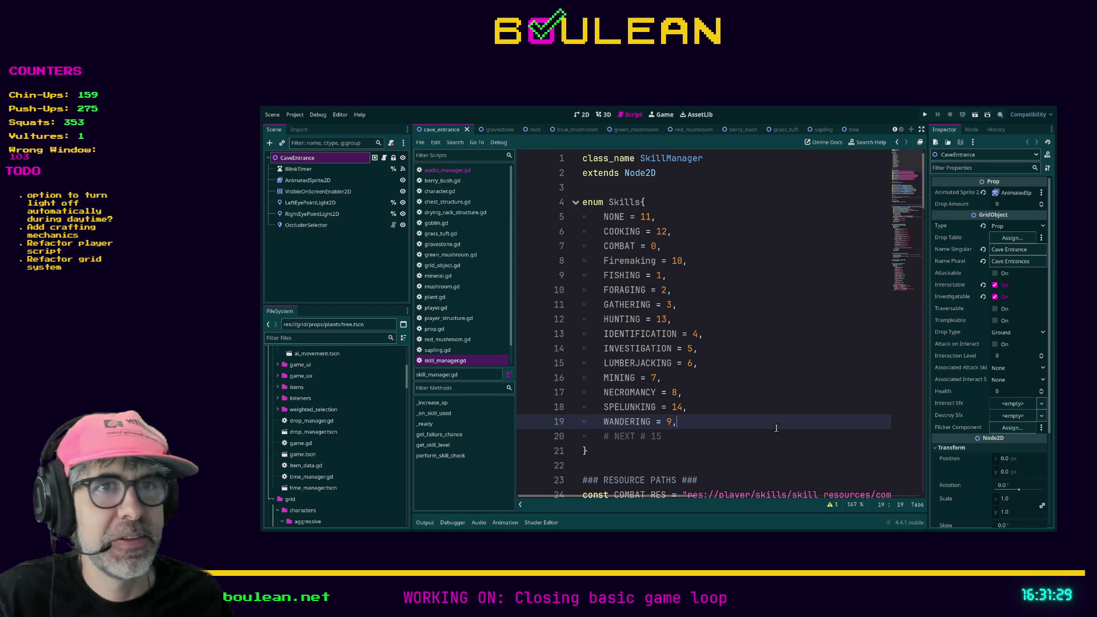
{"action": "scroll", "coordinate": [506, 350], "scroll_direction": "down", "scroll_amount": 2}
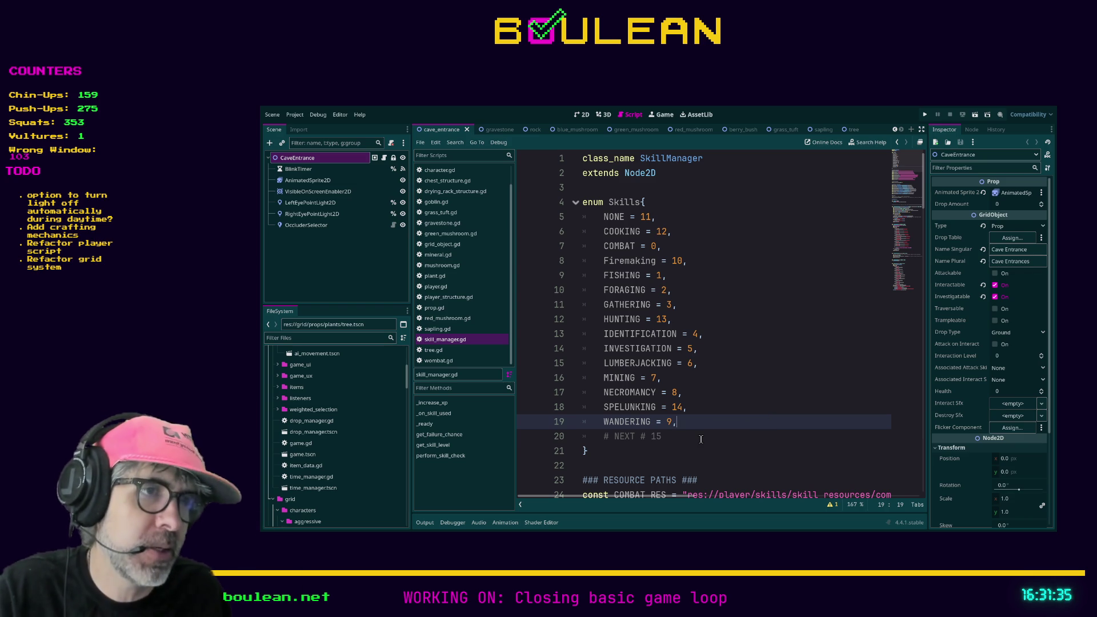
{"action": "left_click", "coordinate": [695, 436]}
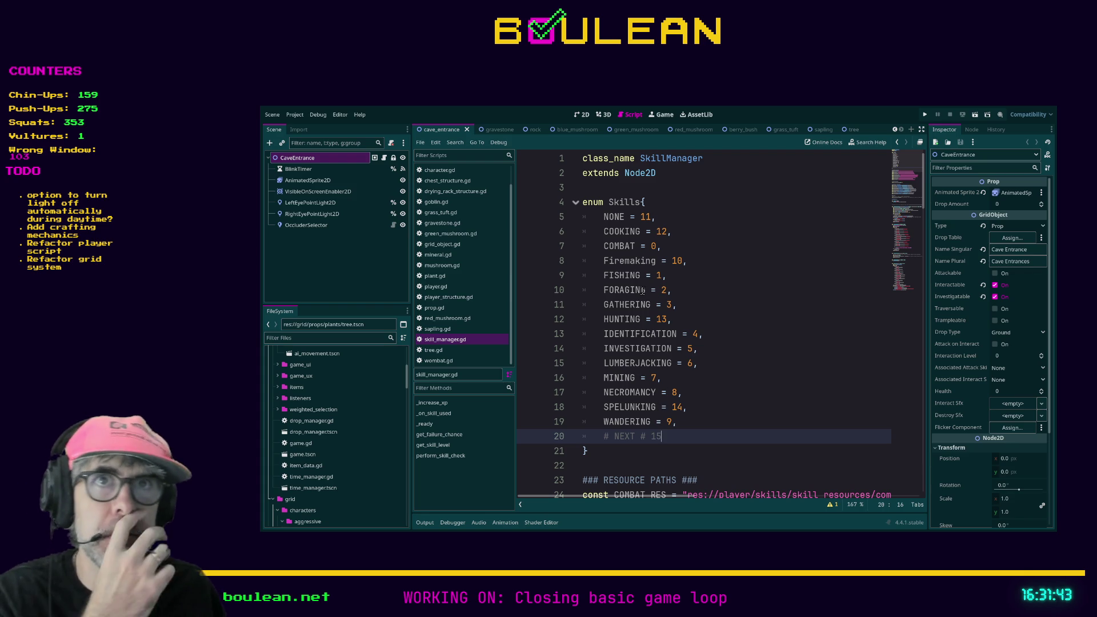
- Set the CaveEntrance's associated interact skill to Spelunking and save the scene
{"action": "left_click", "coordinate": [308, 168]}
{"action": "left_click", "coordinate": [302, 158]}
{"action": "left_click", "coordinate": [1023, 404]}
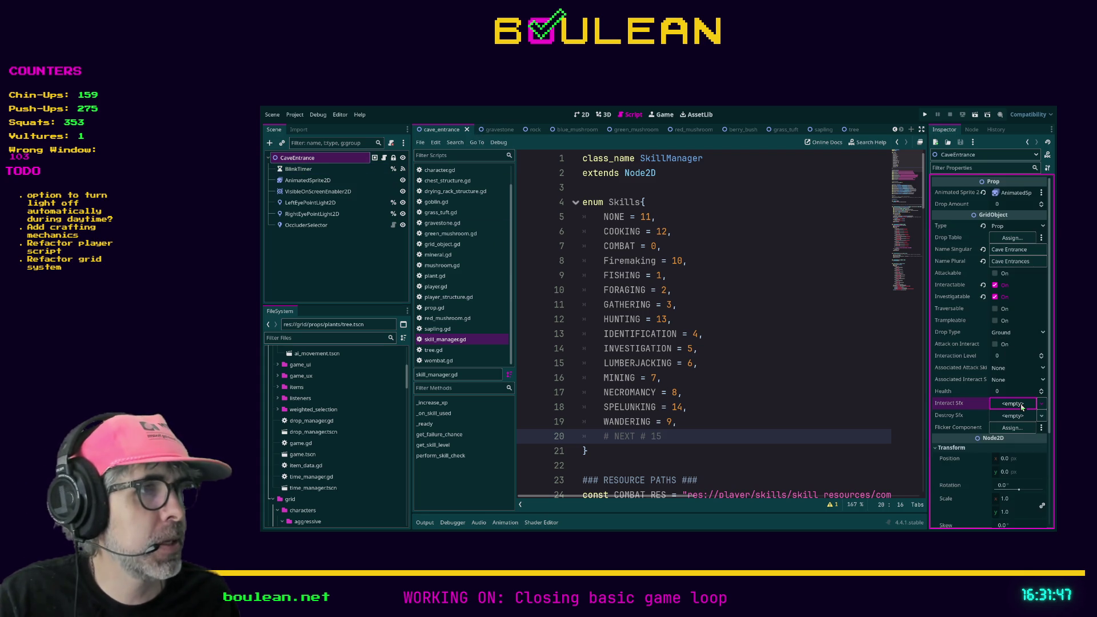
{"action": "left_click", "coordinate": [1004, 379]}
{"action": "left_click", "coordinate": [1007, 513]}
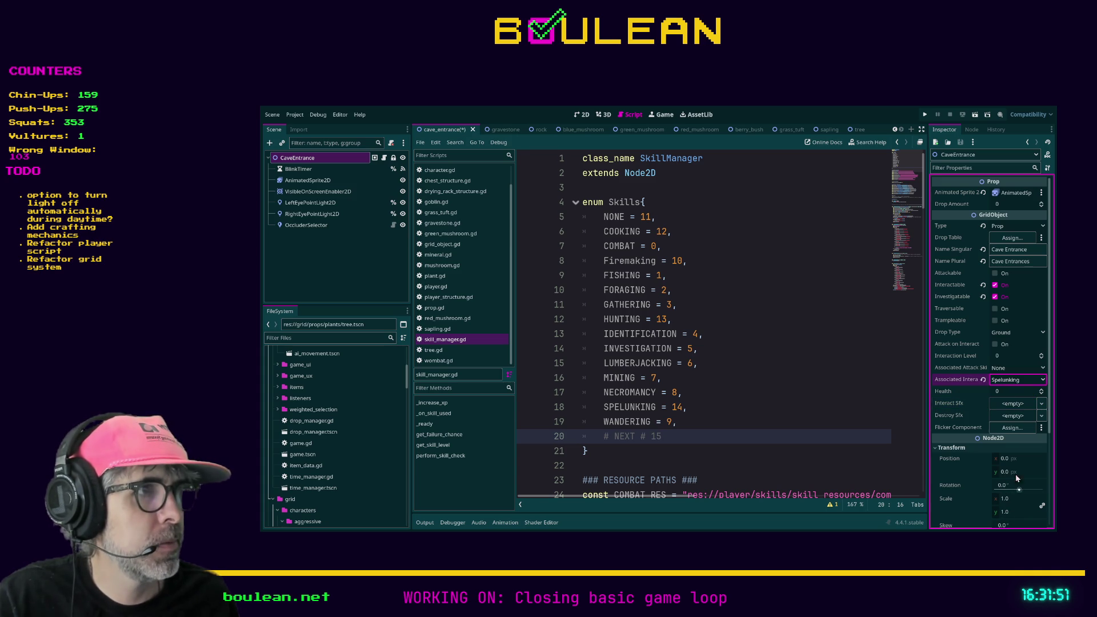
{"action": "key", "text": "ctrl+s"}
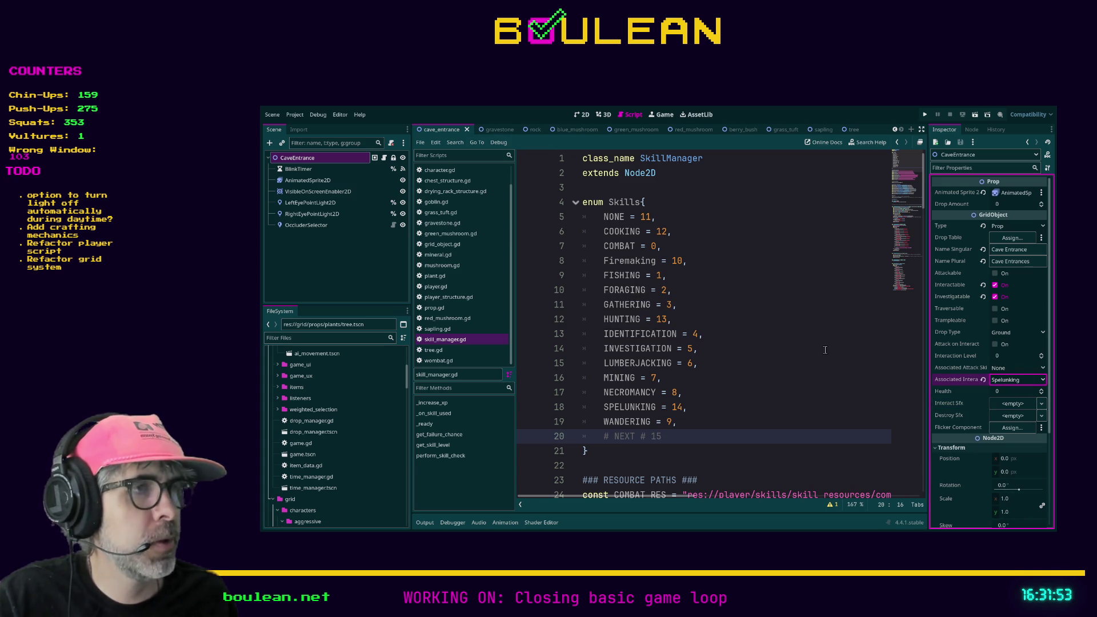
- Set the gravestone's attack and interact skills both to Necromancy and save
{"action": "left_click", "coordinate": [490, 129]}
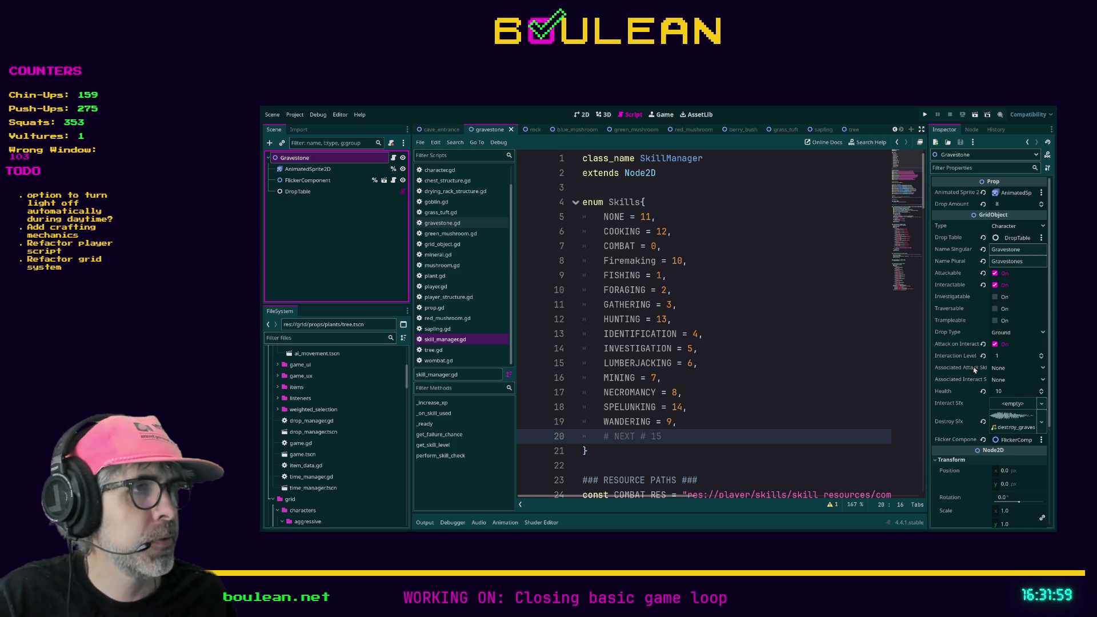
{"action": "left_click", "coordinate": [1007, 372]}
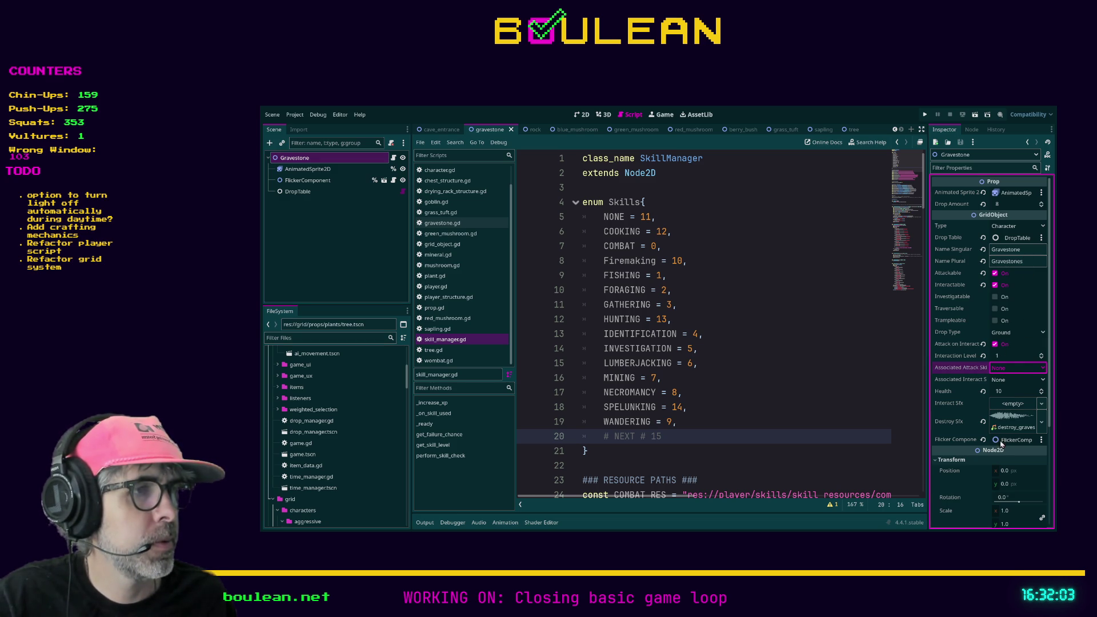
{"action": "left_click", "coordinate": [999, 509]}
{"action": "left_click", "coordinate": [1008, 381]}
{"action": "left_click", "coordinate": [1006, 506]}
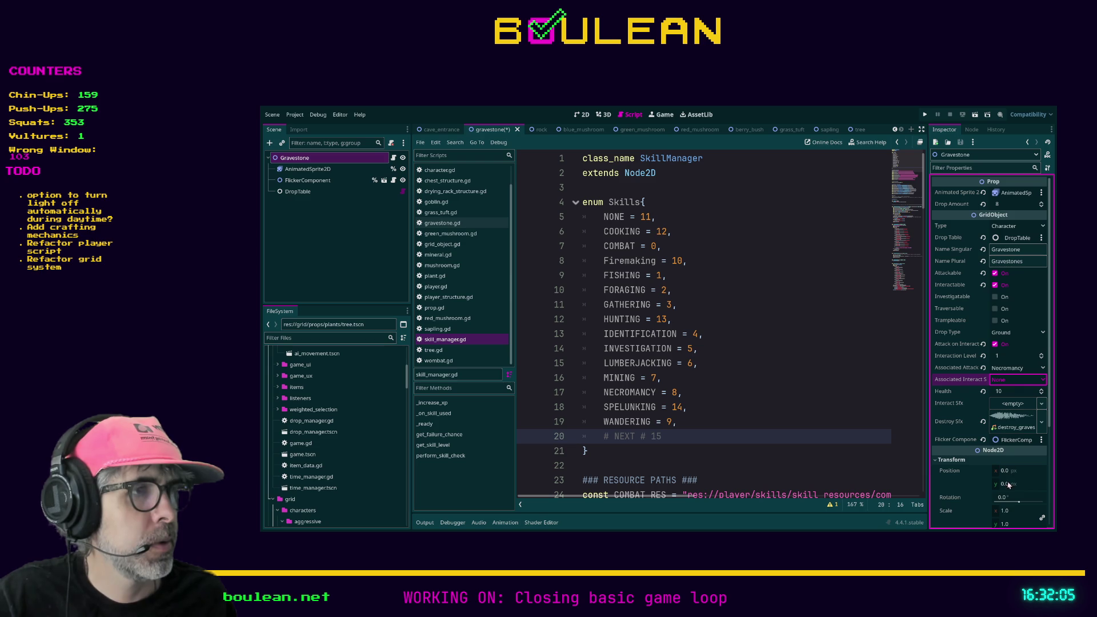
{"action": "key", "text": "ctrl+s"}
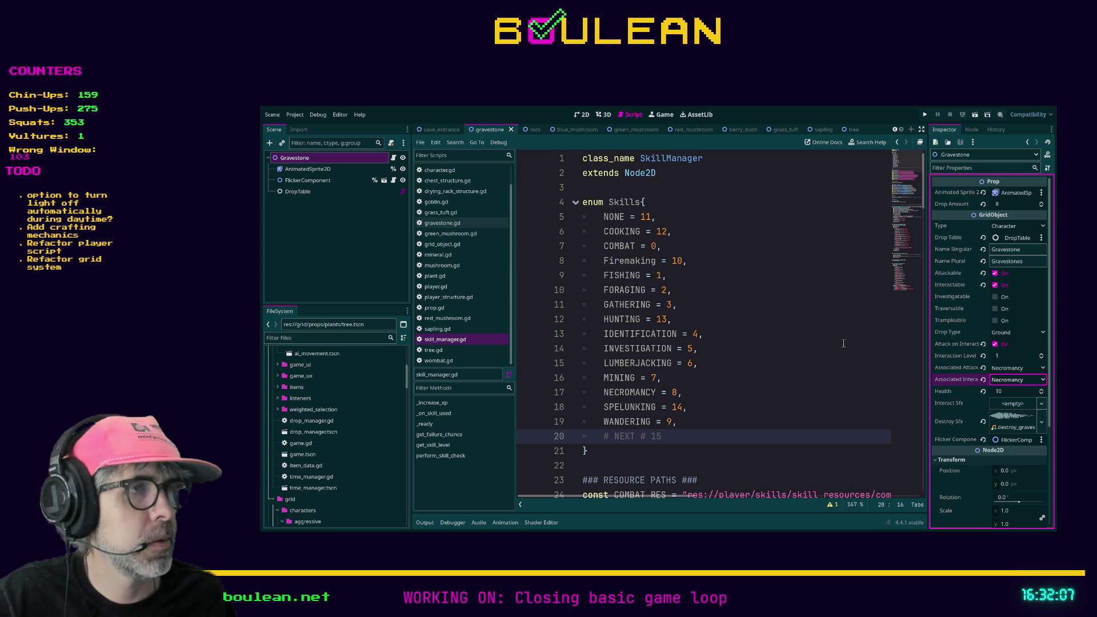
- Set the Rock node's associated interact skill to Mining
{"action": "left_click", "coordinate": [526, 130]}
{"action": "left_click", "coordinate": [311, 169]}
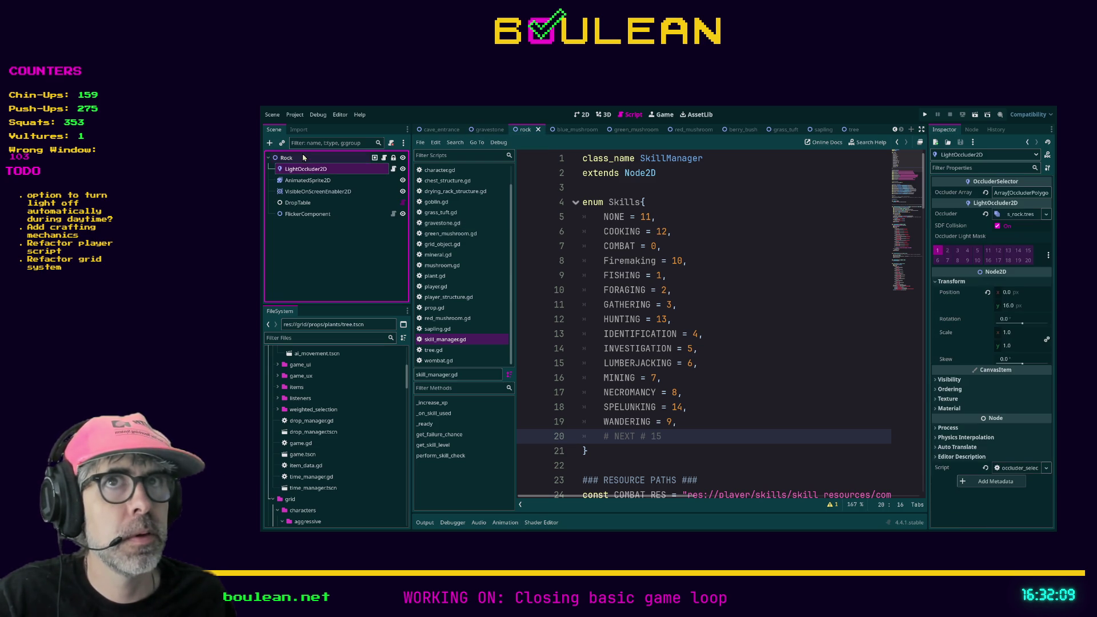
{"action": "left_click", "coordinate": [303, 160]}
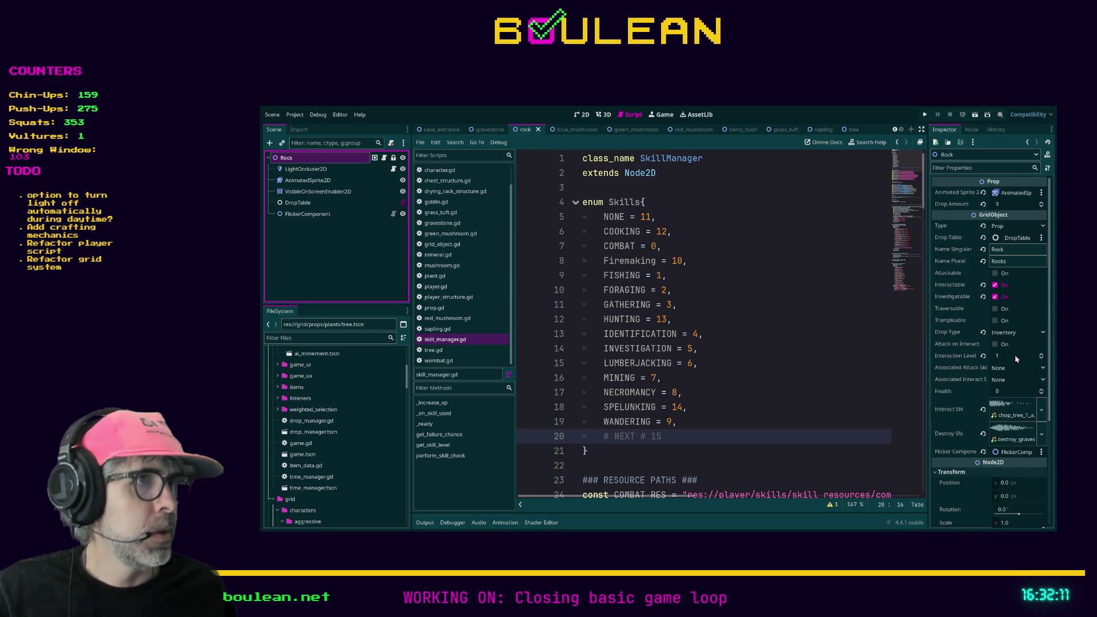
{"action": "left_click", "coordinate": [1012, 380]}
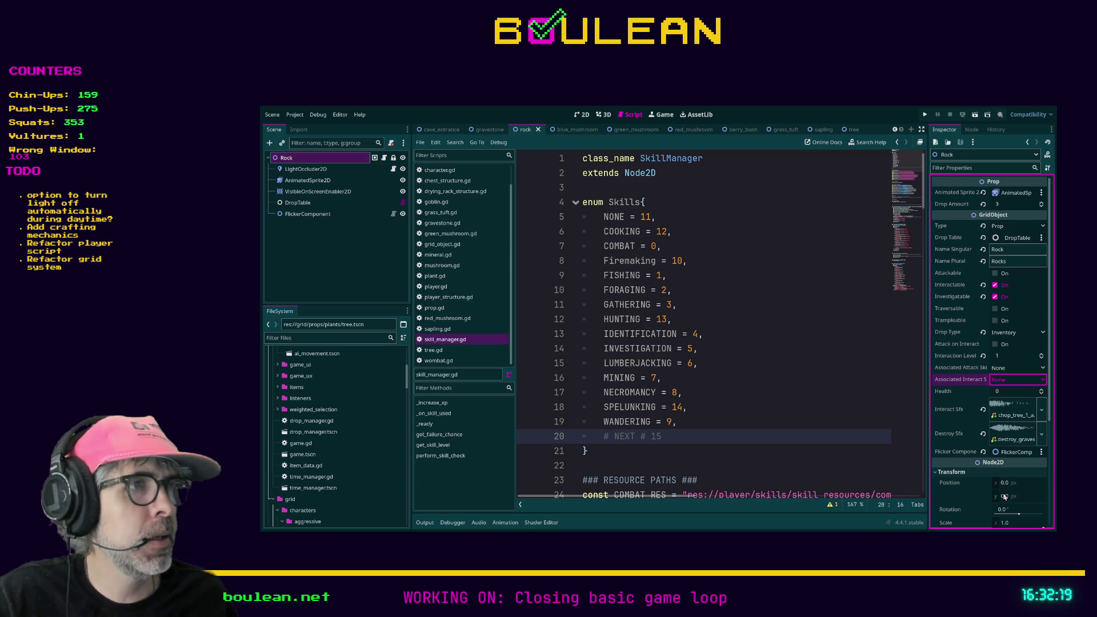
{"action": "left_click", "coordinate": [1017, 379]}
{"action": "left_click", "coordinate": [1017, 517]}
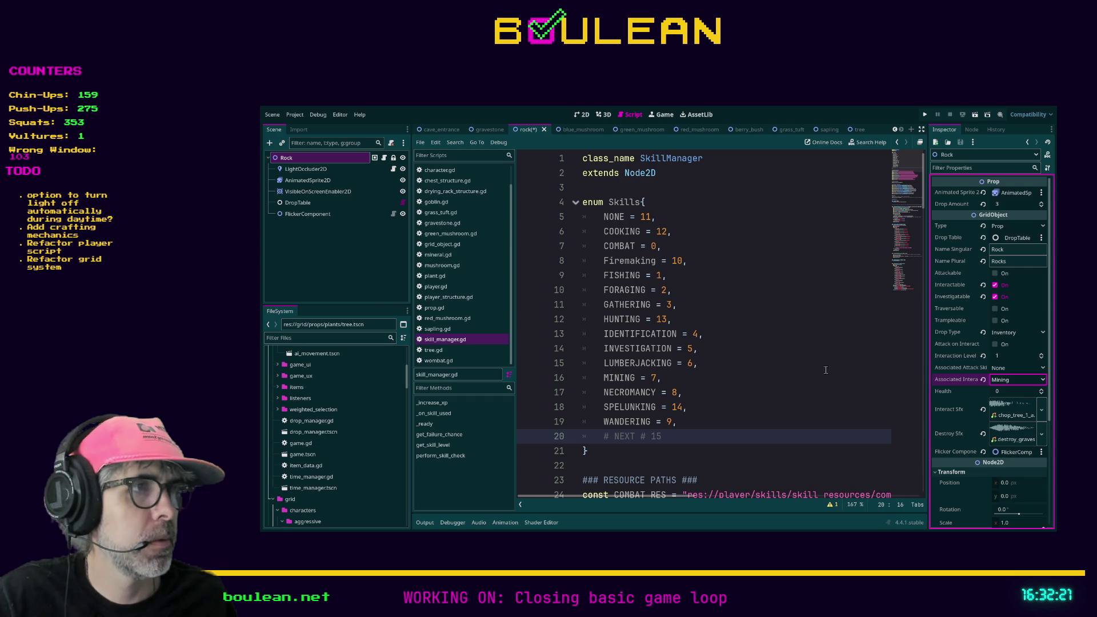
- Set the BlueMushroom's associated interact skill to Foraging
{"action": "left_click", "coordinate": [567, 129]}
{"action": "left_click", "coordinate": [306, 166]}
{"action": "left_click", "coordinate": [305, 161]}
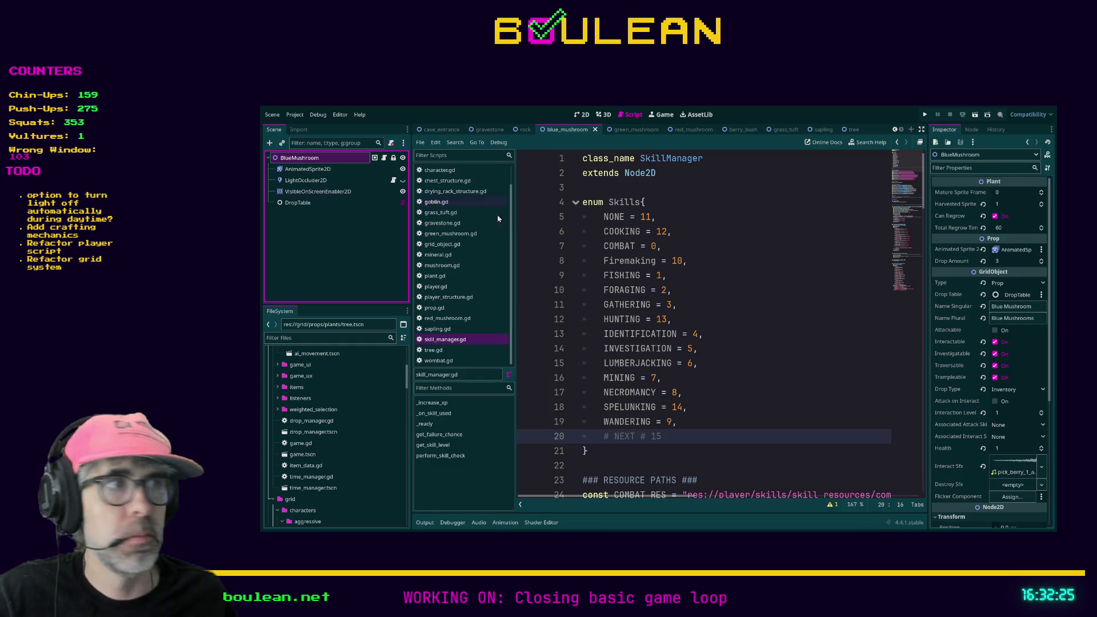
{"action": "left_click", "coordinate": [1005, 436]}
{"action": "left_click", "coordinate": [1014, 506]}
{"action": "left_click", "coordinate": [847, 378]}
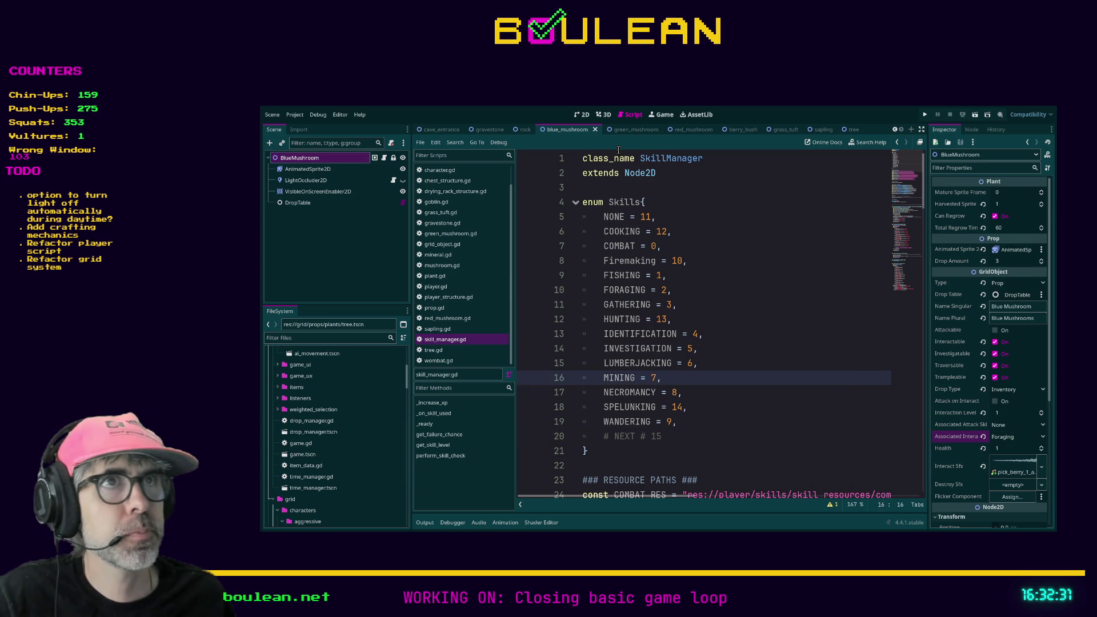
- Set the GreenMushroom's interact skill to Foraging, save, and open green_mushroom.gd
{"action": "left_click", "coordinate": [631, 130]}
{"action": "mouse_move", "coordinate": [318, 172]}
{"action": "left_mouse_down"}
{"action": "mouse_move", "coordinate": [543, 455]}
{"action": "mouse_move", "coordinate": [628, 445]}
{"action": "left_mouse_up"}
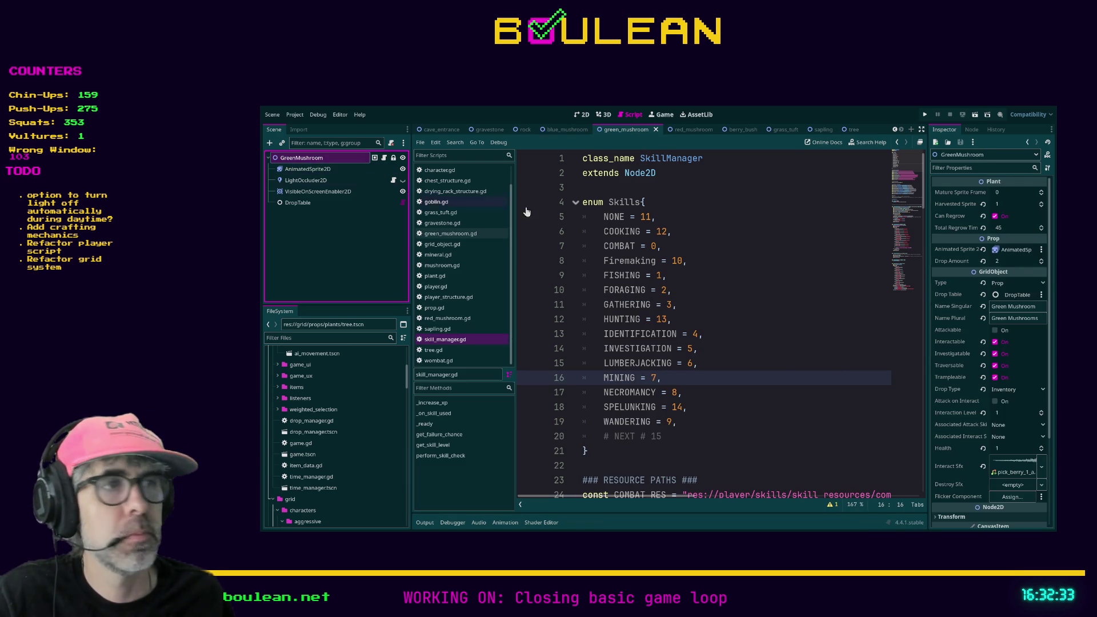
{"action": "left_click", "coordinate": [1000, 437]}
{"action": "left_click", "coordinate": [1006, 474]}
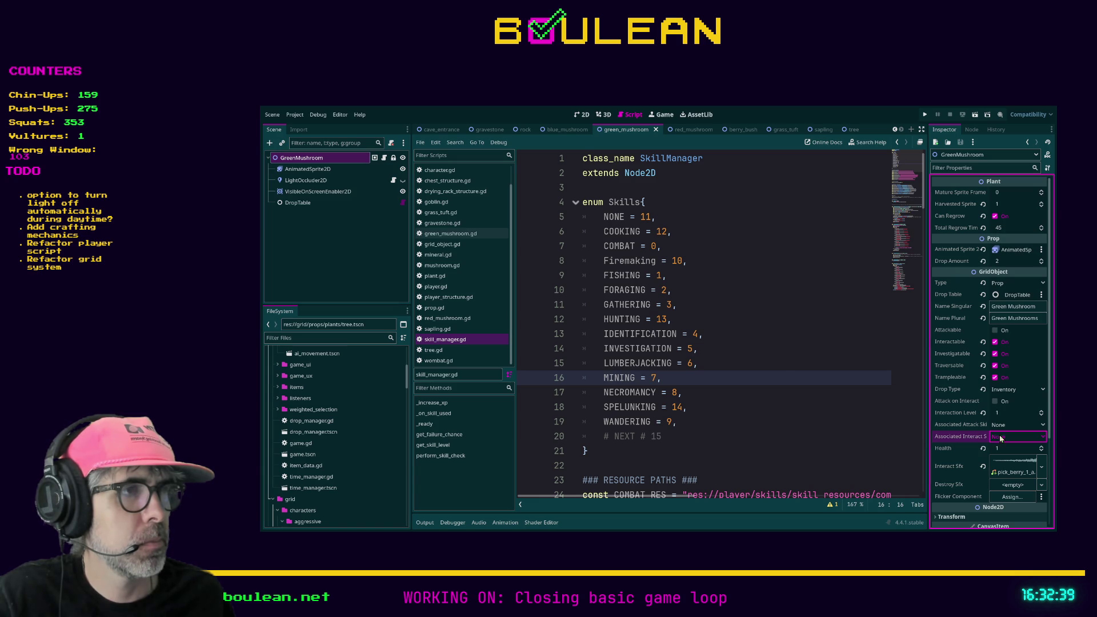
{"action": "left_click", "coordinate": [859, 390]}
{"action": "key", "text": "ctrl+s"}
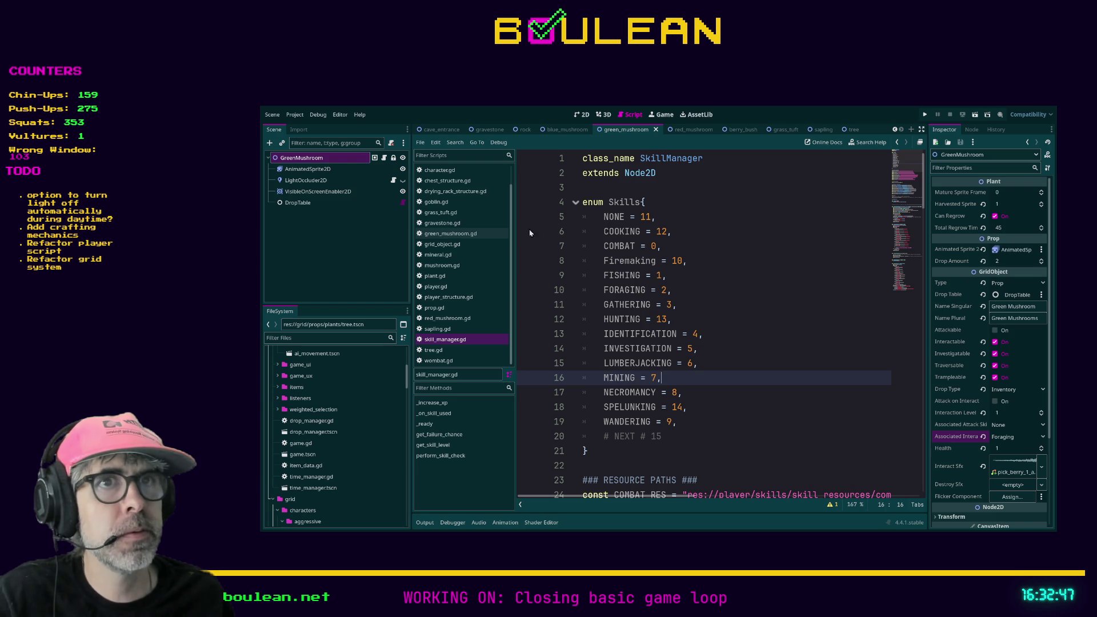
{"action": "left_click", "coordinate": [466, 233]}
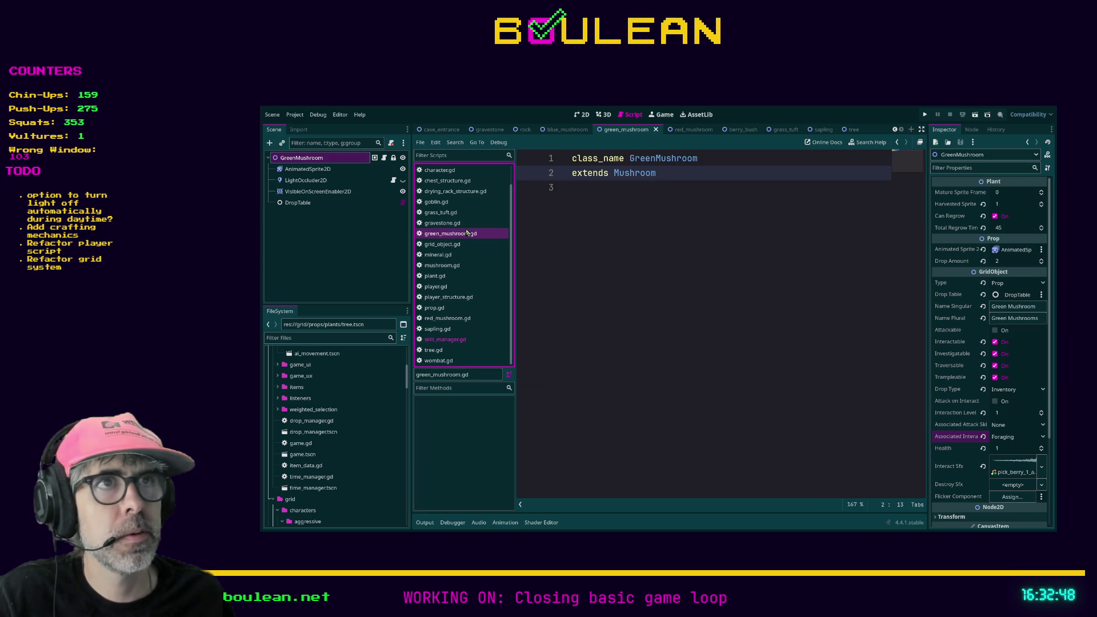
- Open mushroom.gd and begin declaring var associated_attack_skill
{"action": "left_click", "coordinate": [643, 177], "text": "ctrl"}
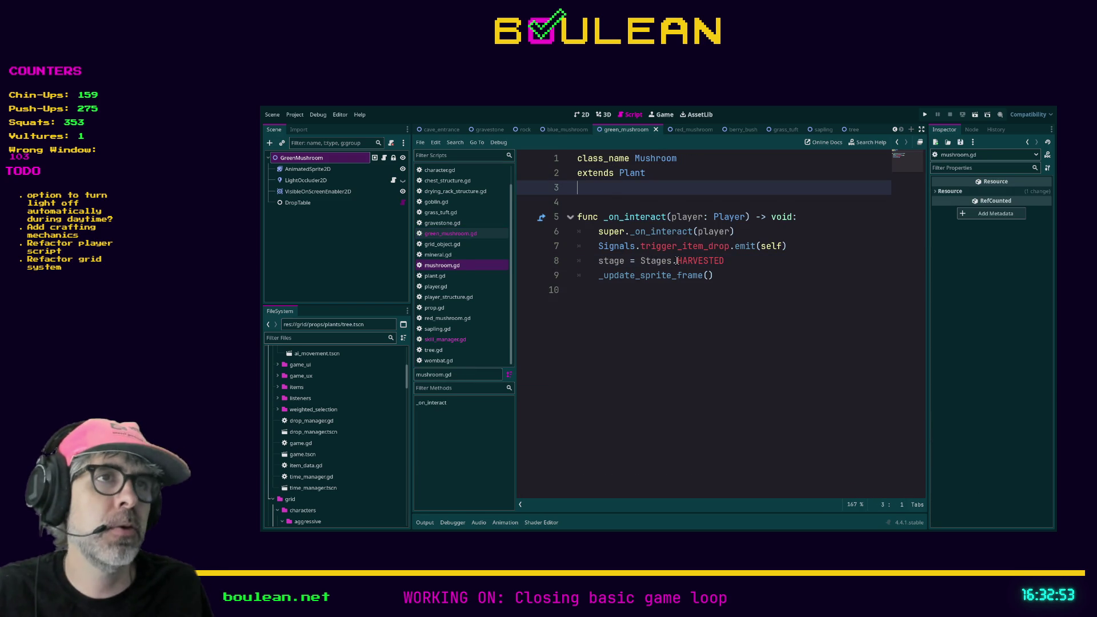
{"action": "key", "text": "Return"}
{"action": "key", "text": "Return"}
{"action": "key", "text": "Up"}
{"action": "type", "text": "var "}
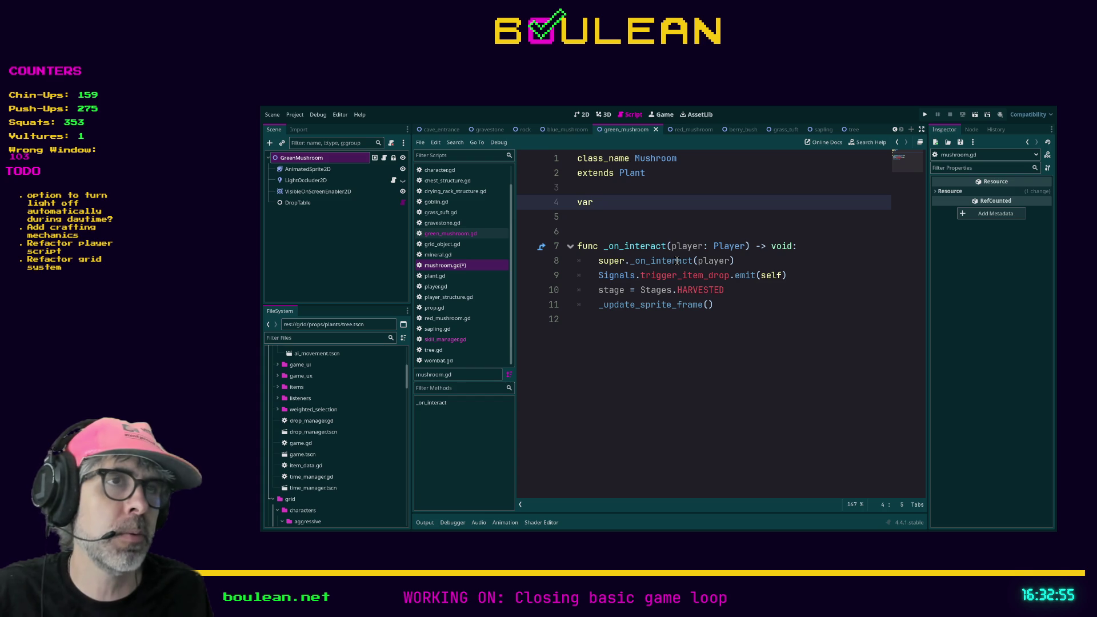
{"action": "type", "text": "associate"}
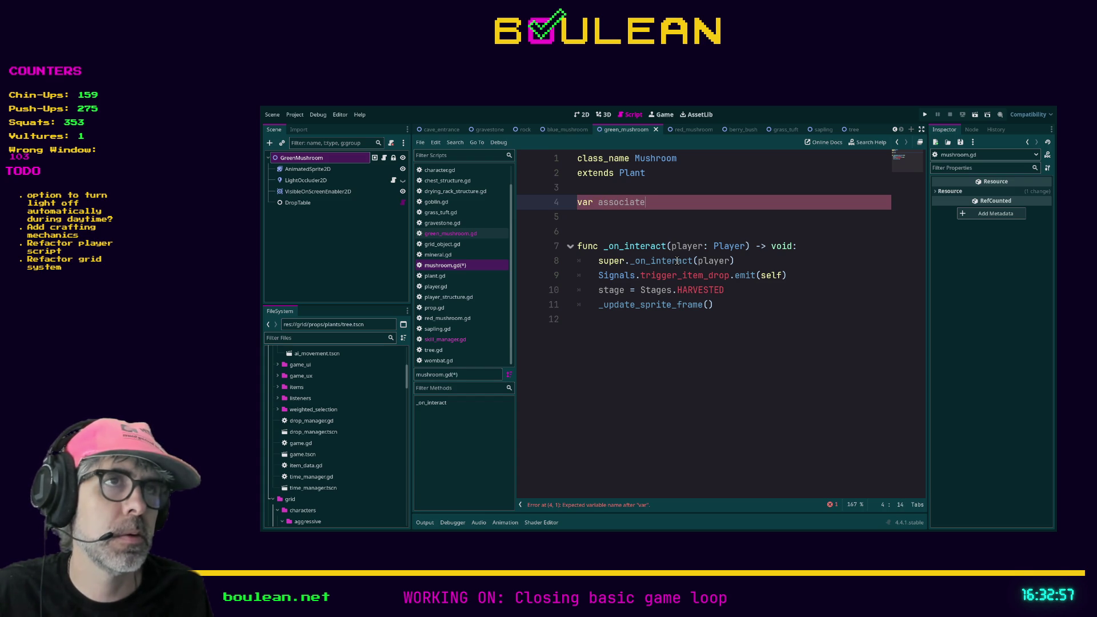
{"action": "type", "text": "d_attack_skill"}
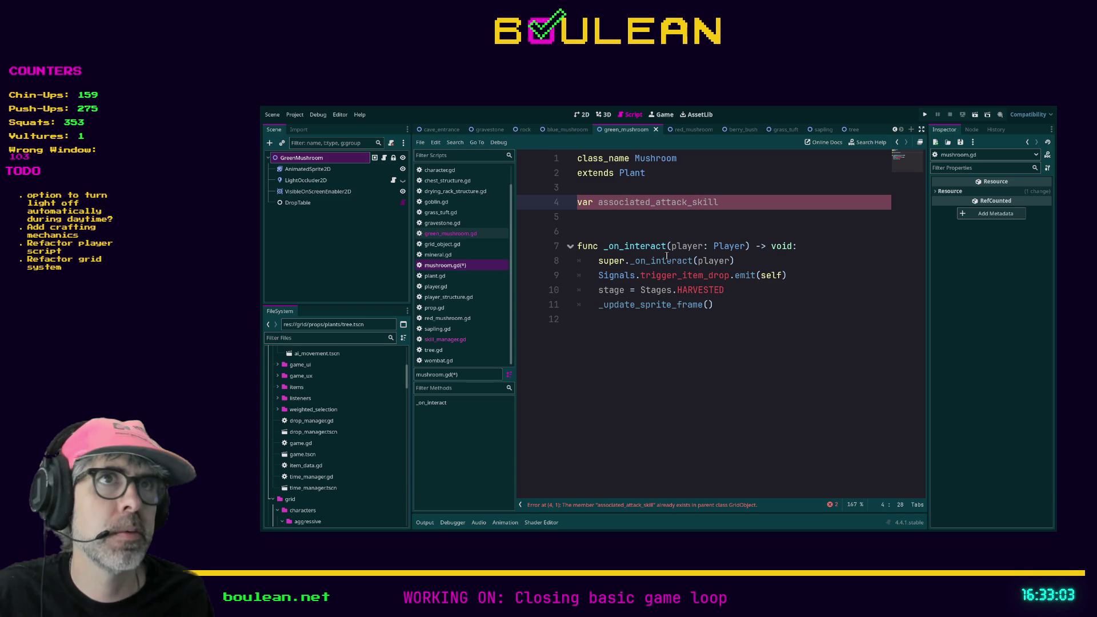
- Copy the attack and interact skill declarations from grid_object.gd into mushroom.gd
{"action": "left_click", "coordinate": [459, 244]}
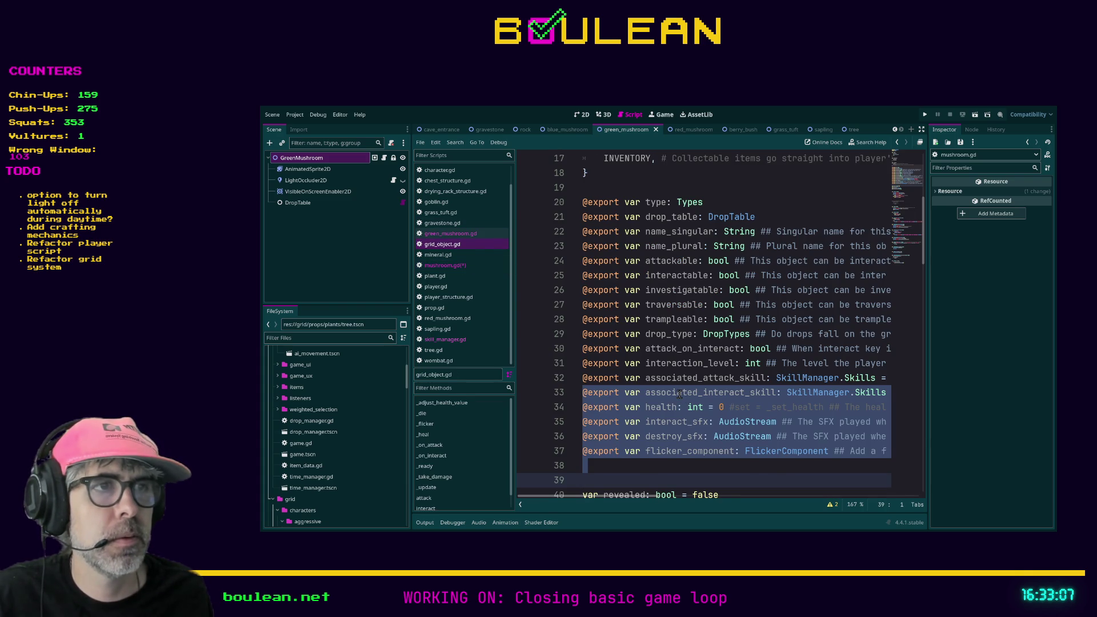
{"action": "left_click", "coordinate": [678, 393]}
{"action": "key", "text": "End"}
{"action": "key", "text": "shift+Home"}
{"action": "key", "text": "shift+Up"}
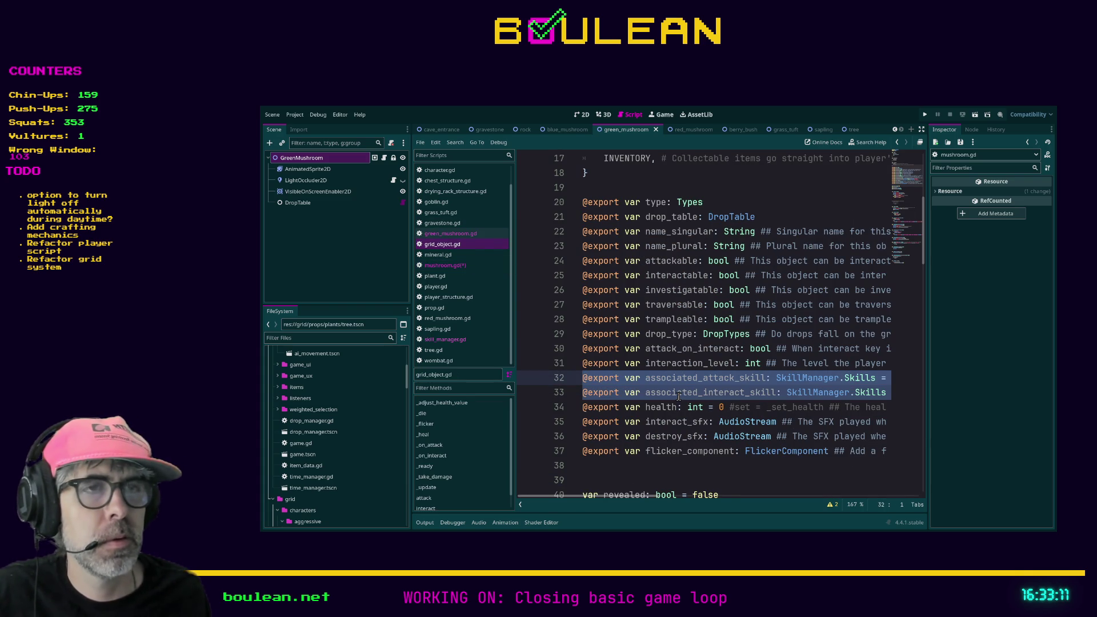
{"action": "left_click", "coordinate": [445, 265]}
{"action": "left_click", "coordinate": [616, 227]}
{"action": "key", "text": "shift+Up"}
{"action": "key", "text": "shift+Up"}
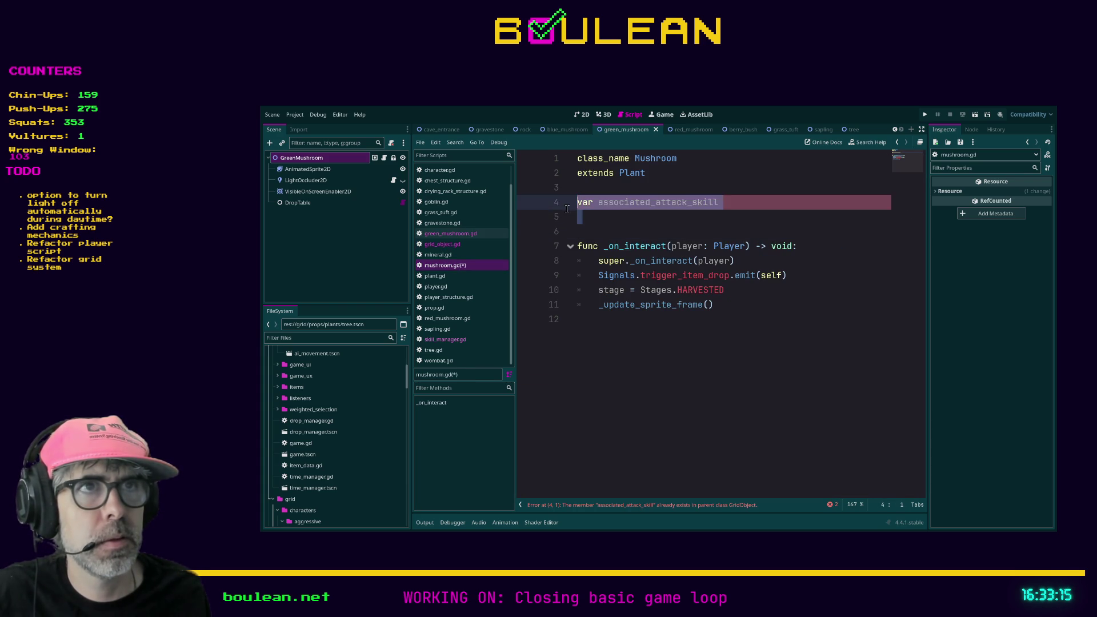
{"action": "type", "text": "@export var associated_attack_skill: SkillManager.Skills = SkillManager.Skills.NONE @export var associated_interact_skill: SkillManager.Skills = SkillManager.Skills.NONE"}
{"action": "scroll", "coordinate": [599, 288], "scroll_direction": "left", "scroll_amount": 5}
{"action": "left_click", "coordinate": [618, 203]}
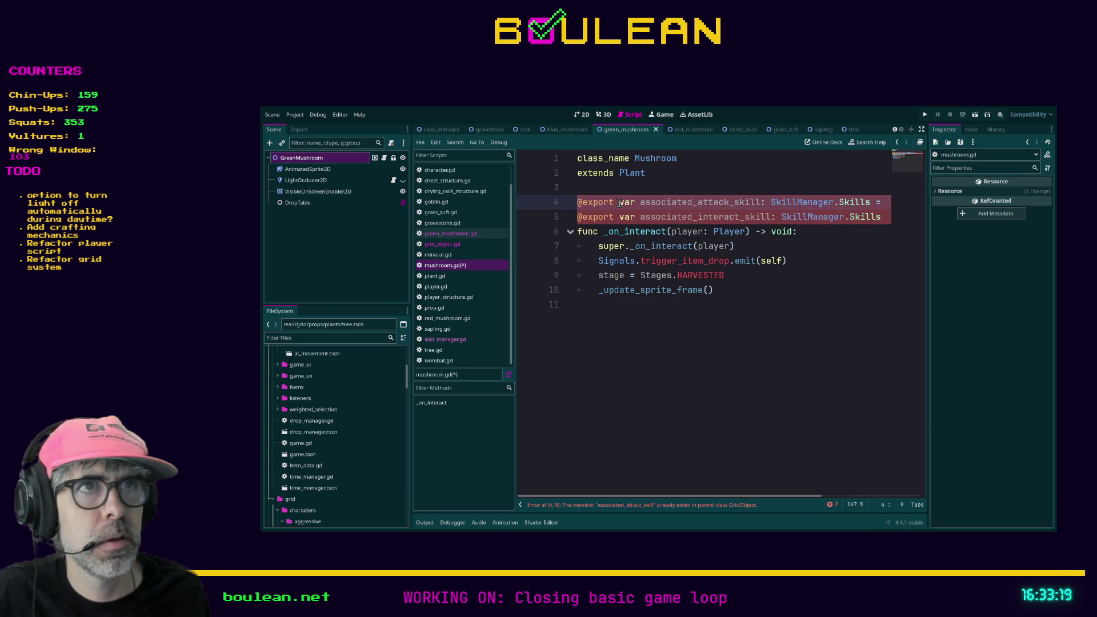
{"action": "key", "text": "shift+Home"}
{"action": "key", "text": "Delete"}
{"action": "key", "text": "Down"}
{"action": "key", "text": "shift+Right"}
{"action": "key", "text": "shift+Right"}
{"action": "key", "text": "shift+Right"}
{"action": "key", "text": "shift+Right"}
{"action": "key", "text": "shift+Right"}
{"action": "key", "text": "Delete"}
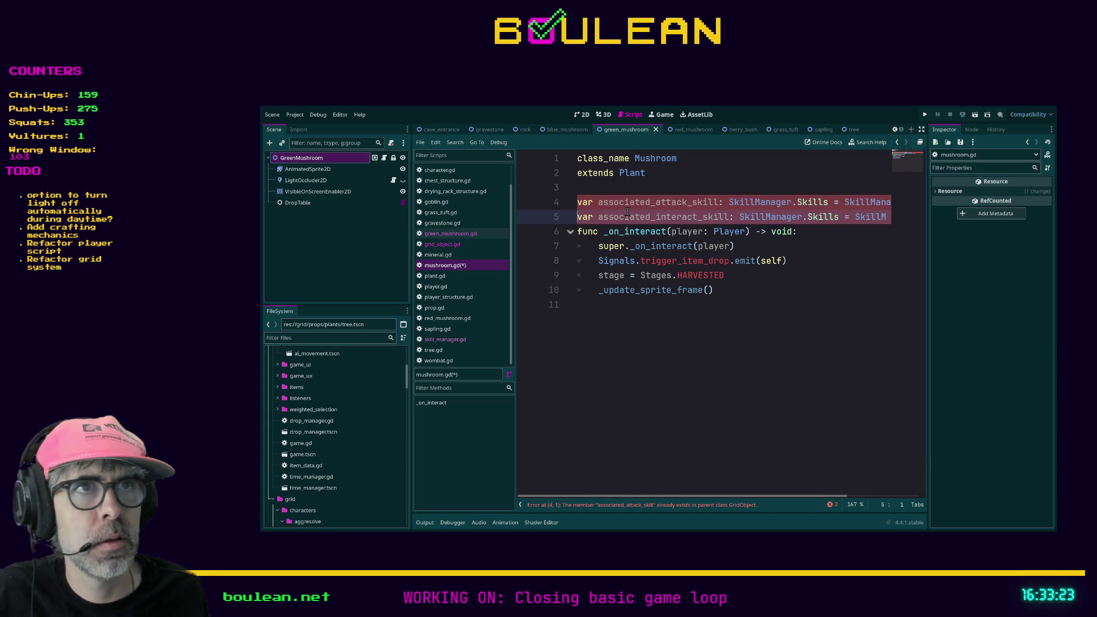
{"action": "key", "text": "End"}
{"action": "key", "text": "Return"}
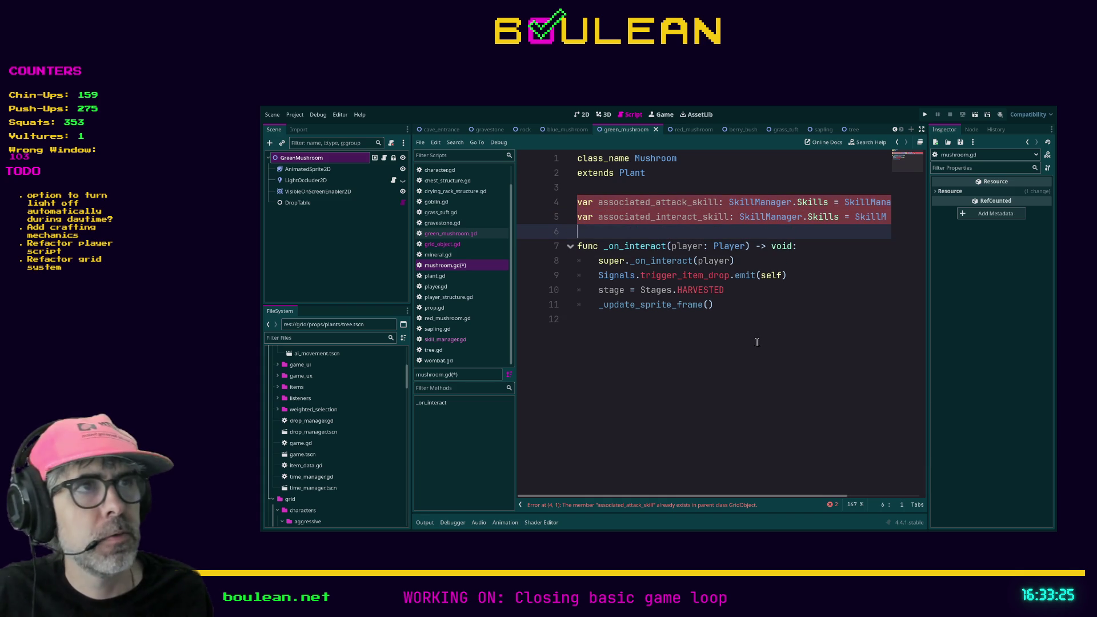
- Delete the duplicate skill variable lines and save mushroom.gd
{"action": "mouse_move", "coordinate": [747, 499]}
{"action": "left_mouse_down"}
{"action": "mouse_move", "coordinate": [778, 499]}
{"action": "mouse_move", "coordinate": [729, 468]}
{"action": "left_mouse_up"}
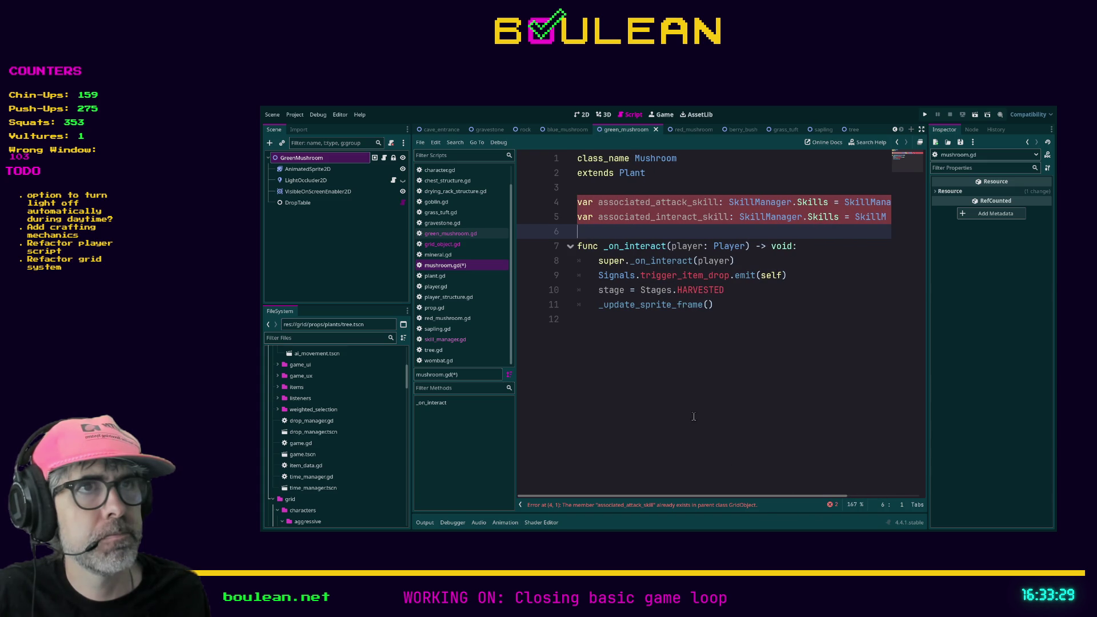
{"action": "left_click_drag", "start_coordinate": [583, 235], "coordinate": [571, 202]}
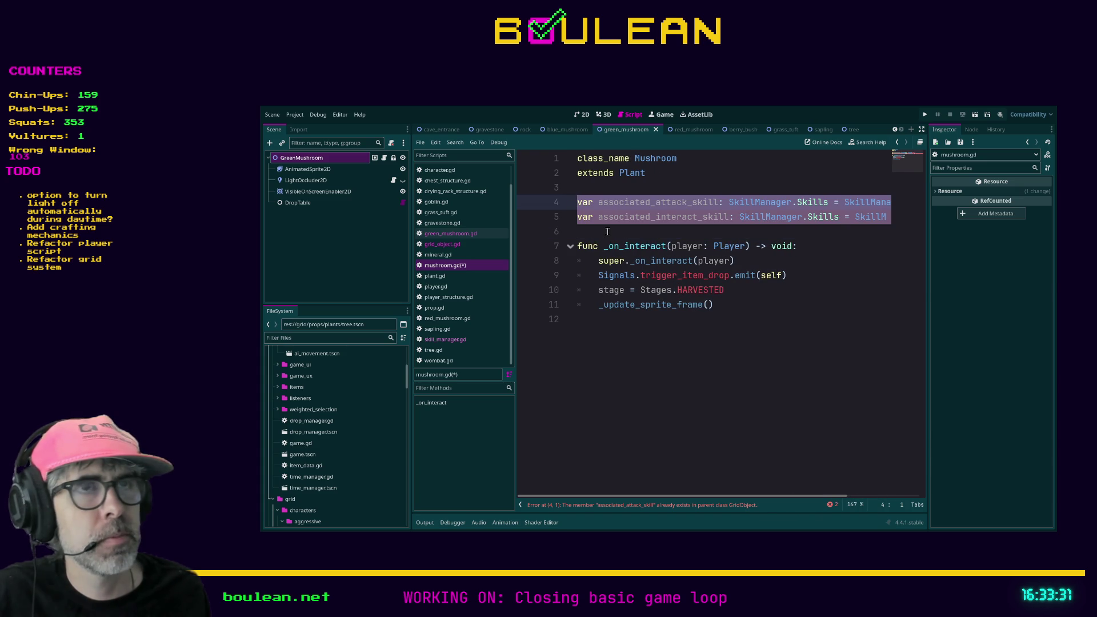
{"action": "key", "text": "BackSpace"}
{"action": "key", "text": "ctrl+s"}
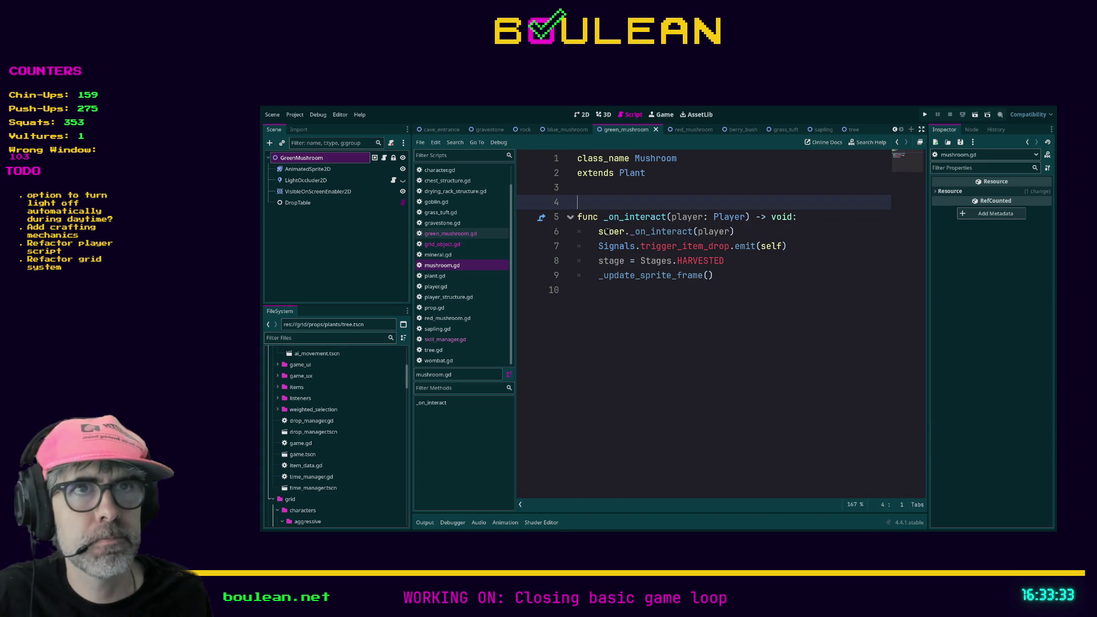
{"action": "left_click", "coordinate": [308, 169]}
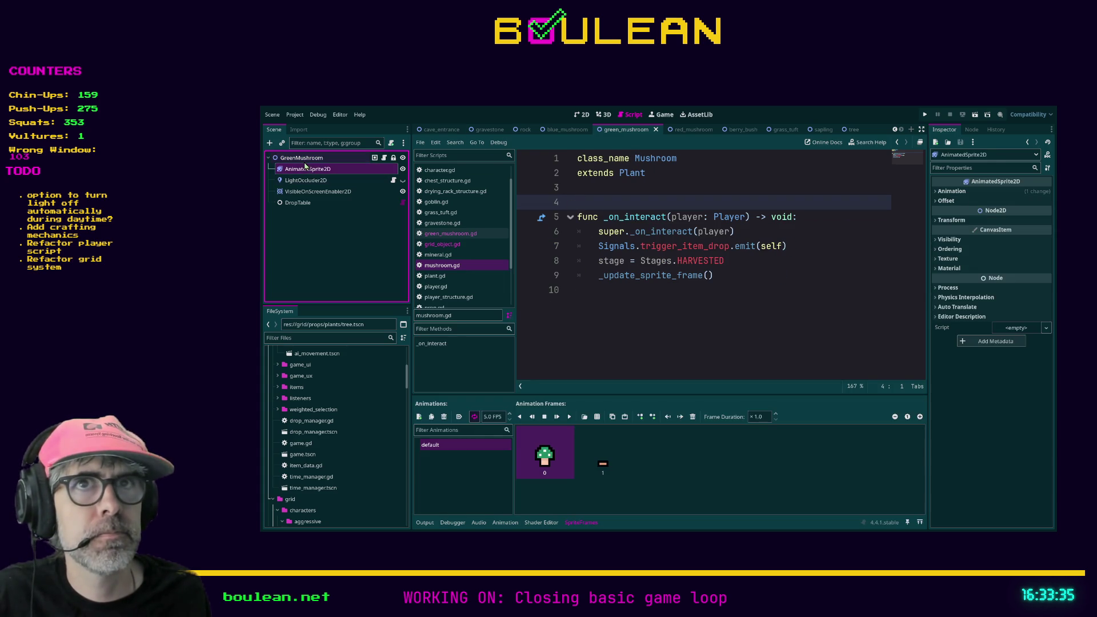
- Set RedMushroom's associated interact skill to Foraging and save red_mushroom
{"action": "left_click", "coordinate": [305, 159]}
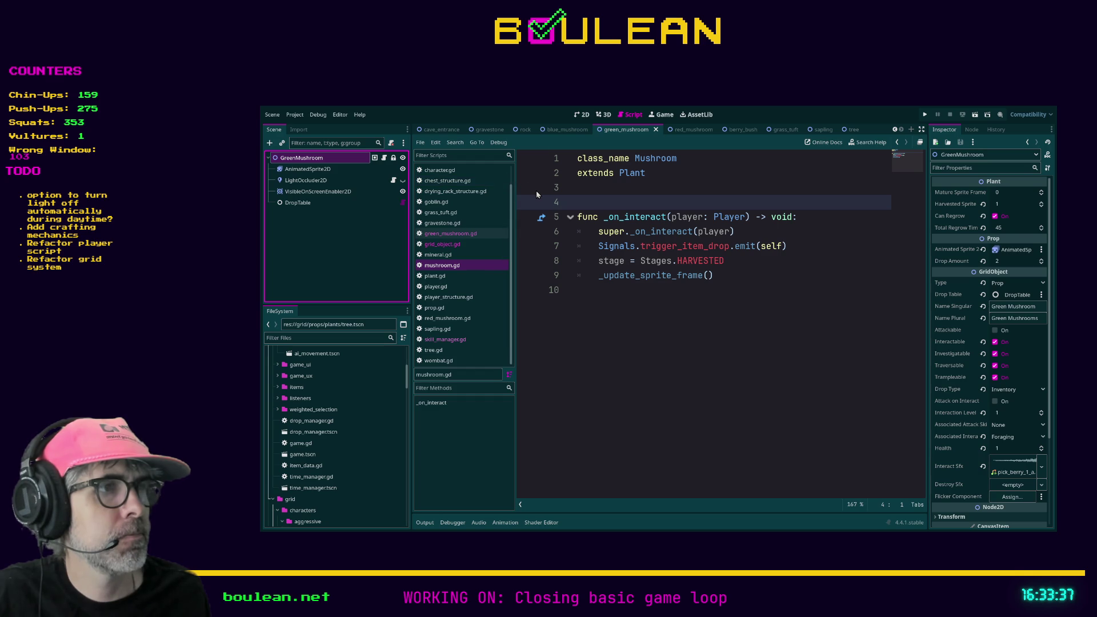
{"action": "left_click", "coordinate": [683, 129]}
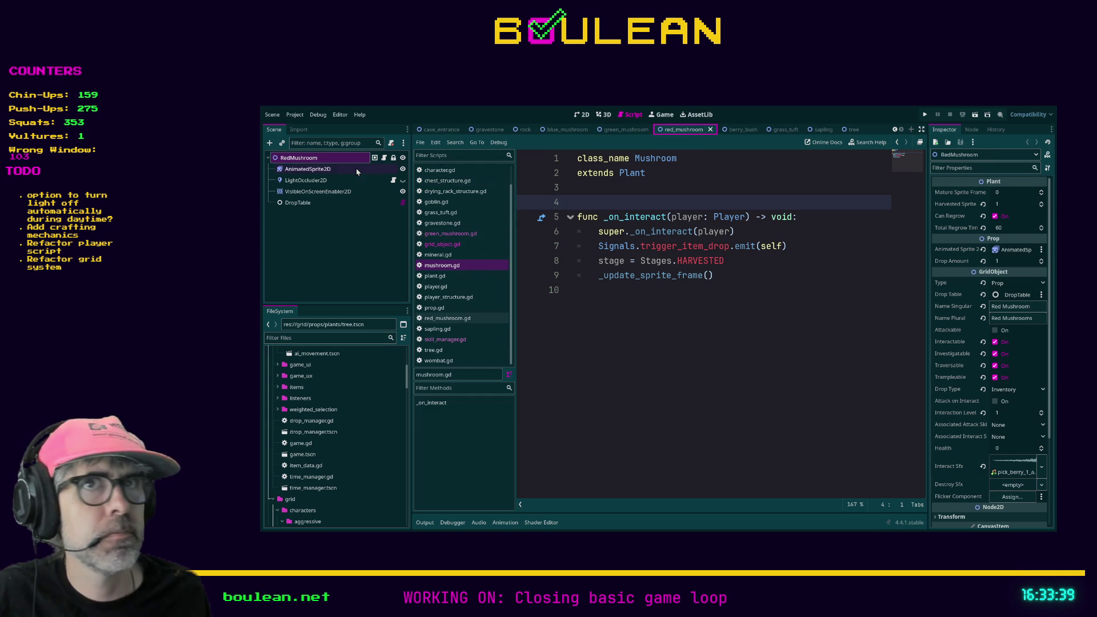
{"action": "left_click", "coordinate": [295, 169]}
{"action": "left_click", "coordinate": [297, 159]}
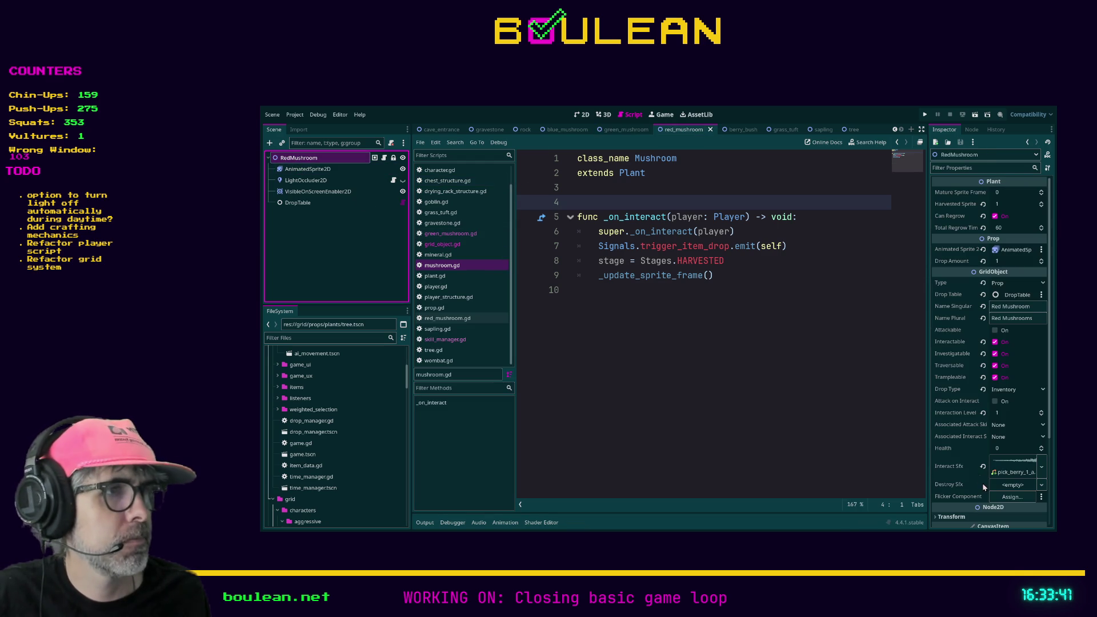
{"action": "left_click", "coordinate": [1040, 430]}
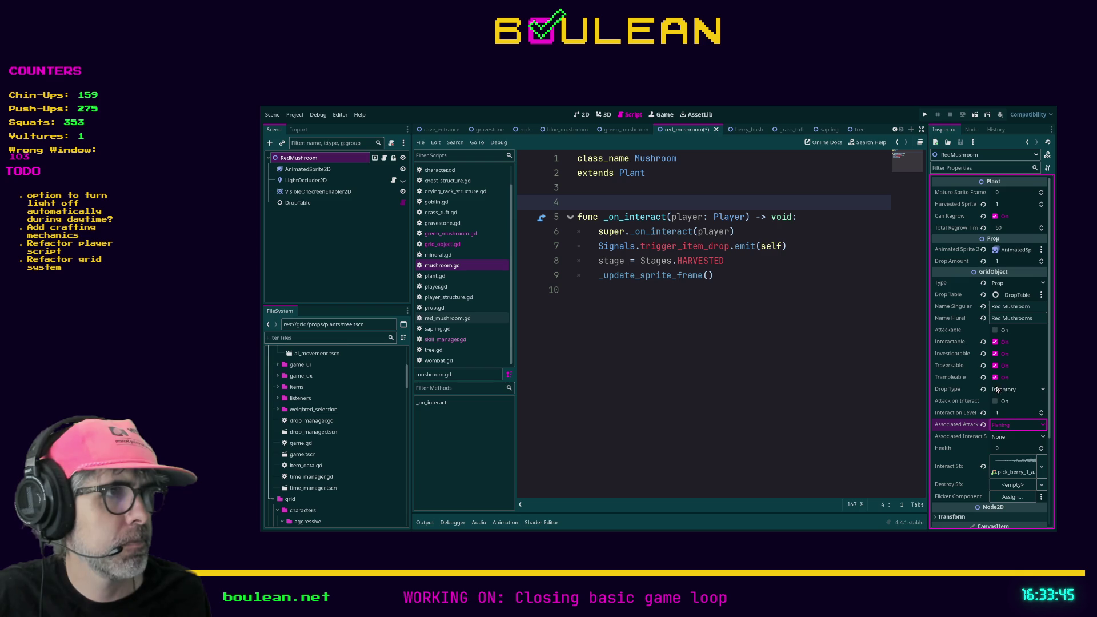
{"action": "left_click", "coordinate": [1003, 437]}
{"action": "left_click", "coordinate": [1004, 445]}
{"action": "left_click", "coordinate": [819, 396]}
{"action": "key", "text": "ctrl+s"}
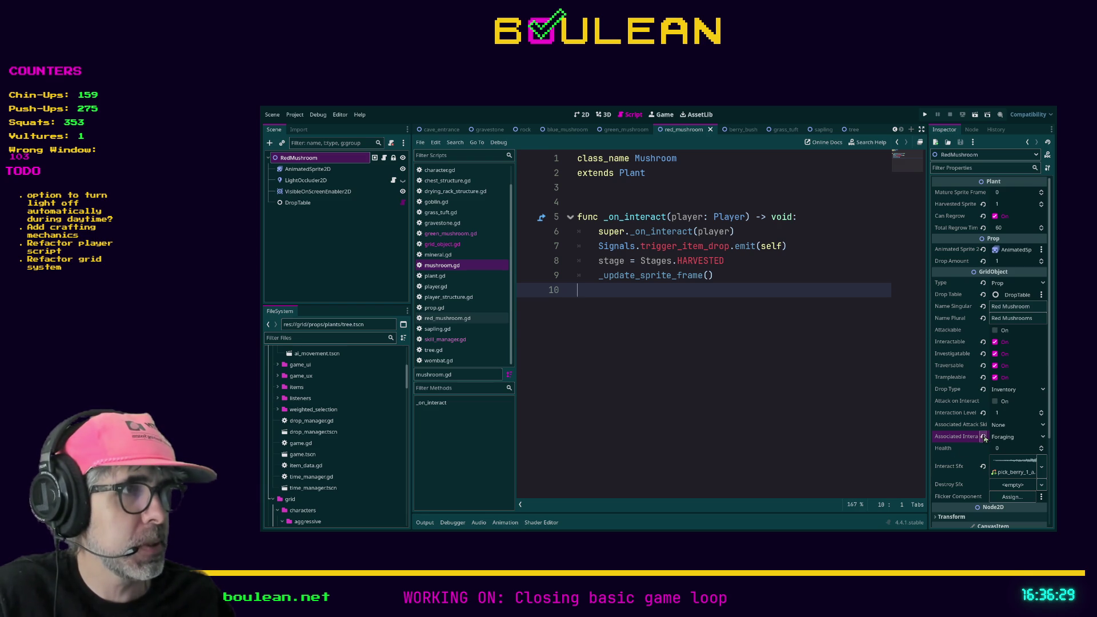
- Set the berry bush's associated interaction skill to Foraging and save
{"action": "left_click", "coordinate": [734, 130]}
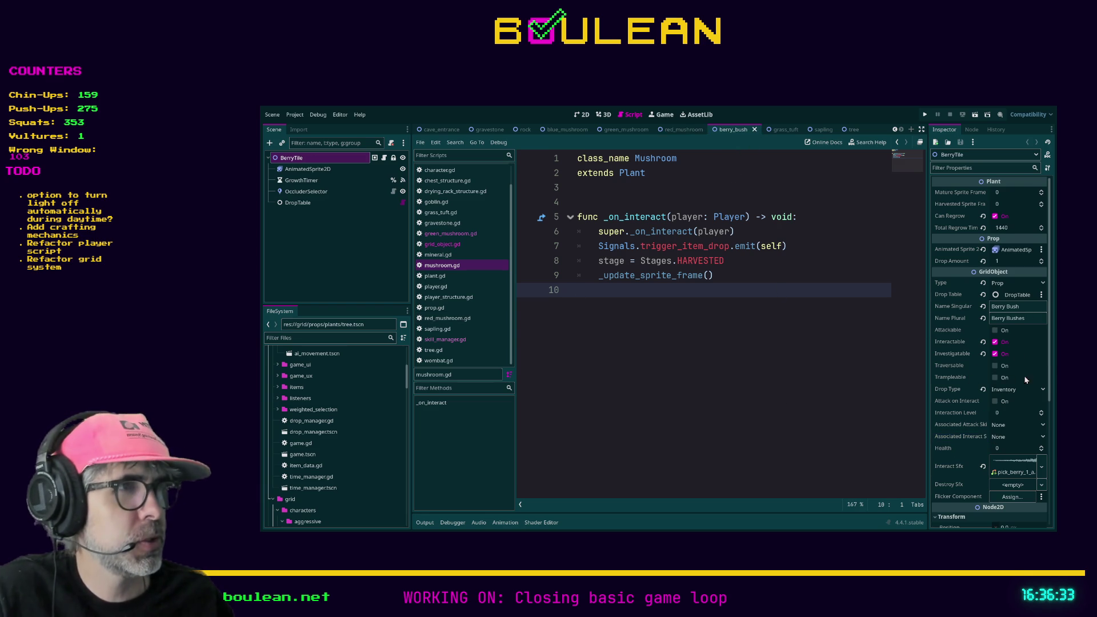
{"action": "left_click", "coordinate": [1016, 437]}
{"action": "left_click", "coordinate": [1011, 457]}
{"action": "key", "text": "ctrl+s"}
- Make the grass tuft and sapling count as Gathering interactions
{"action": "left_click", "coordinate": [776, 129]}
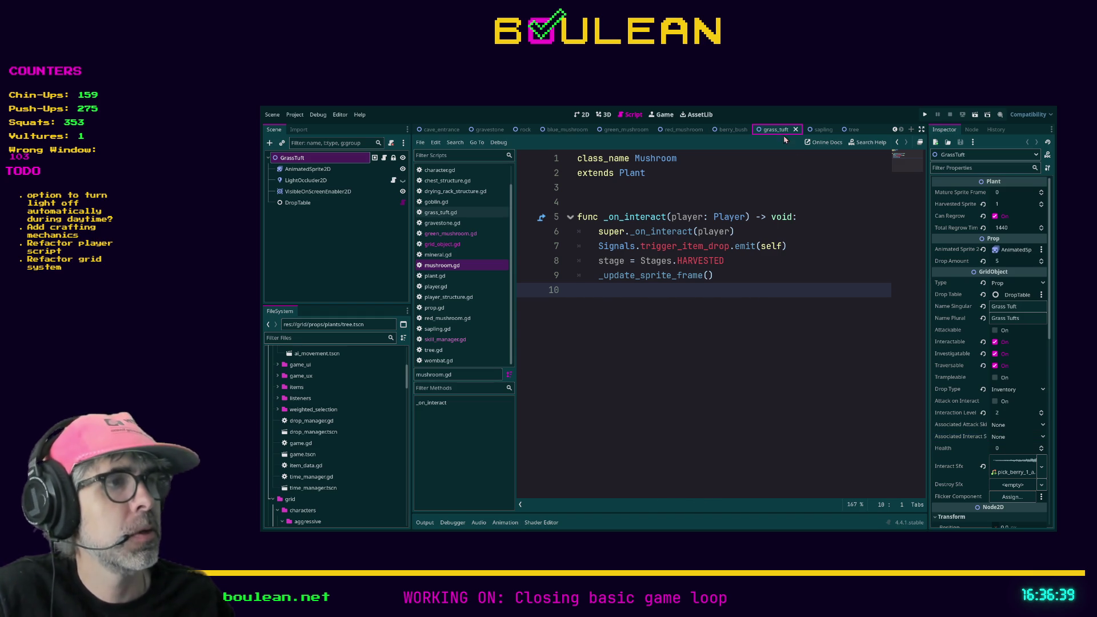
{"action": "left_click", "coordinate": [1006, 441]}
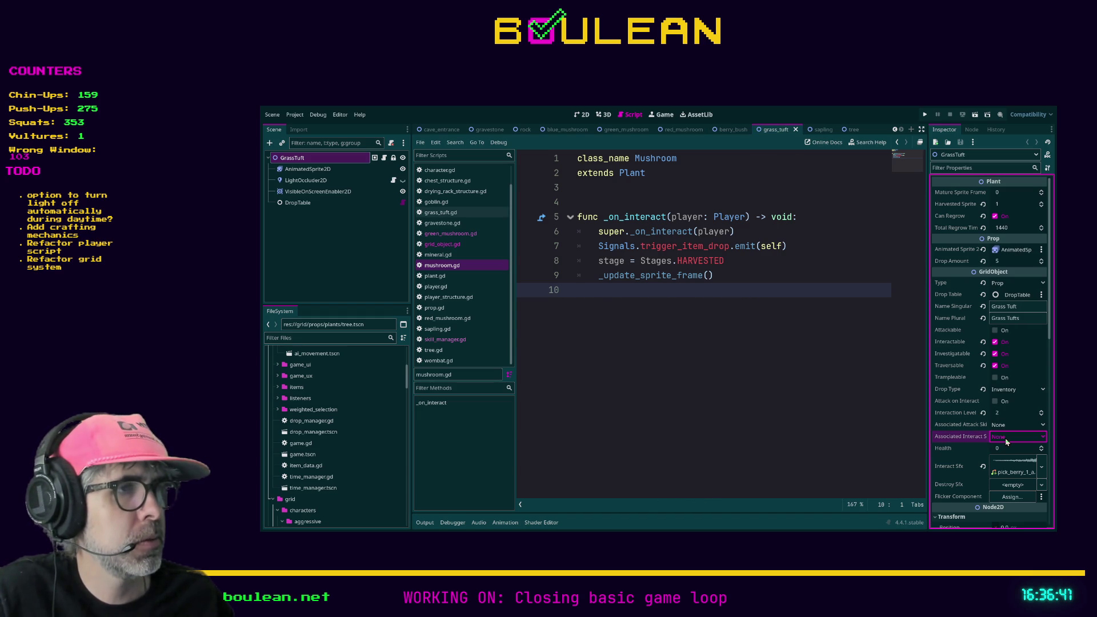
{"action": "left_click", "coordinate": [1011, 451]}
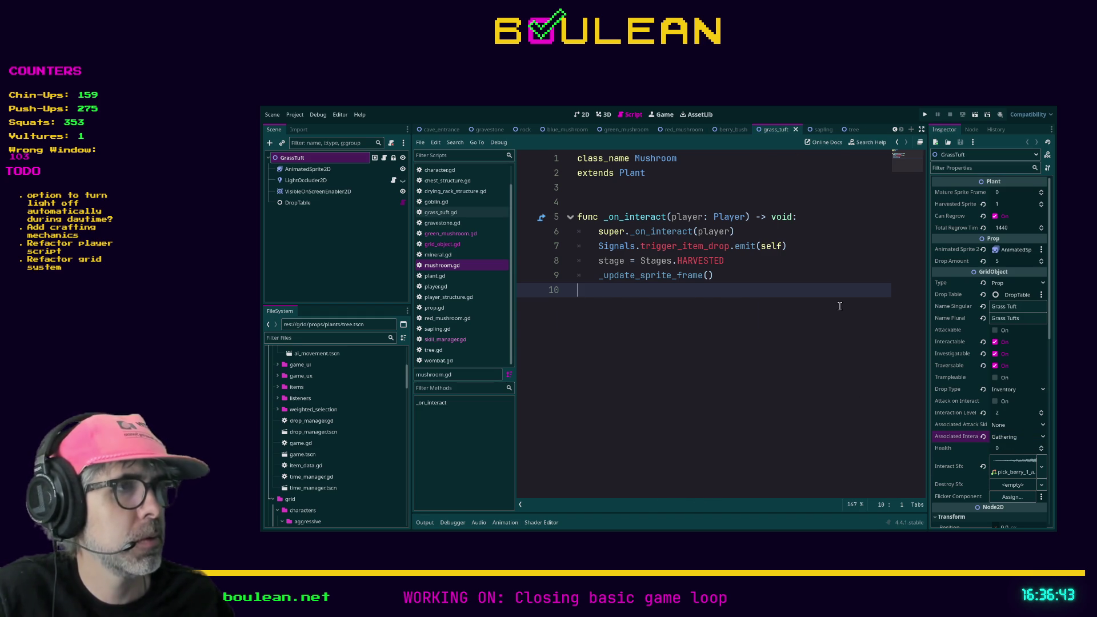
{"action": "left_click", "coordinate": [824, 129]}
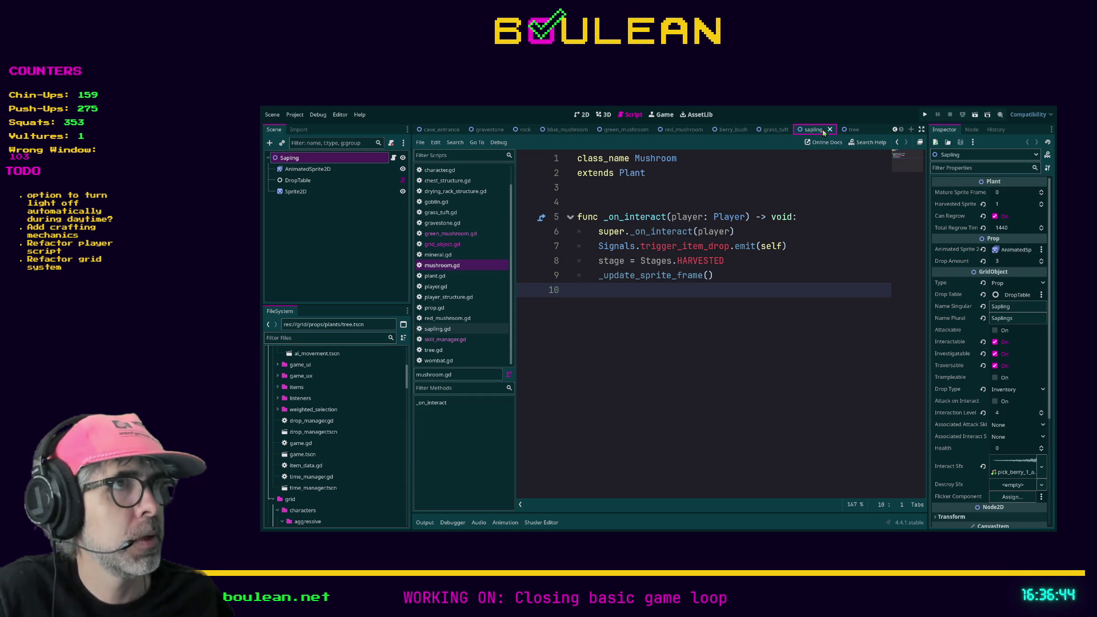
{"action": "left_click", "coordinate": [1008, 439]}
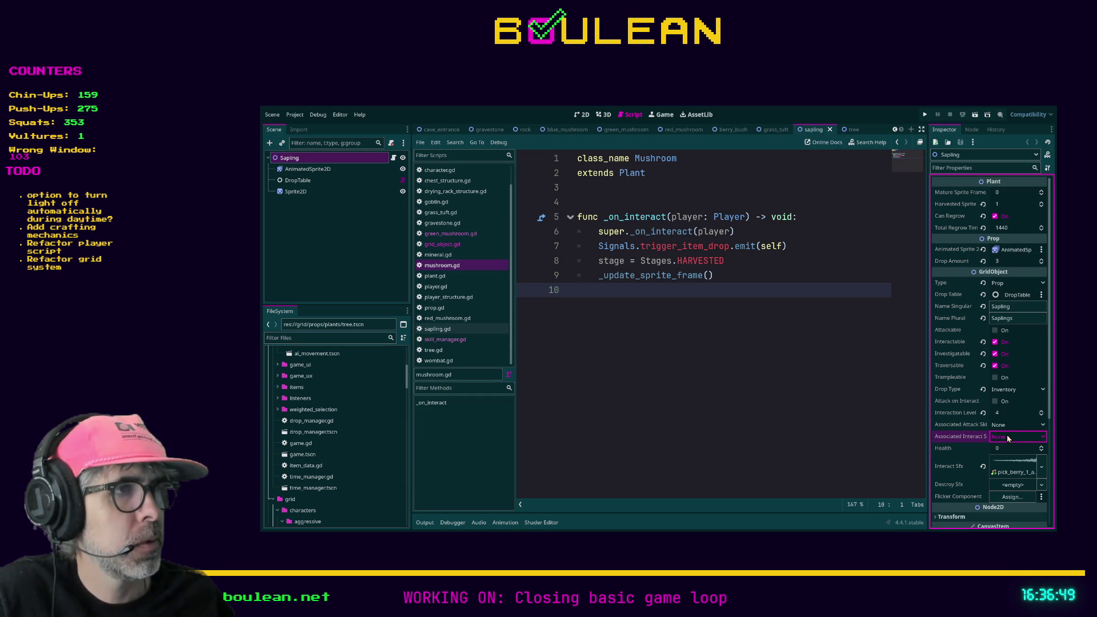
{"action": "scroll", "coordinate": [1011, 444], "scroll_direction": "down", "scroll_amount": 1}
- Set the Tree's associated interaction skill to Lumberjacking
{"action": "left_click", "coordinate": [852, 130]}
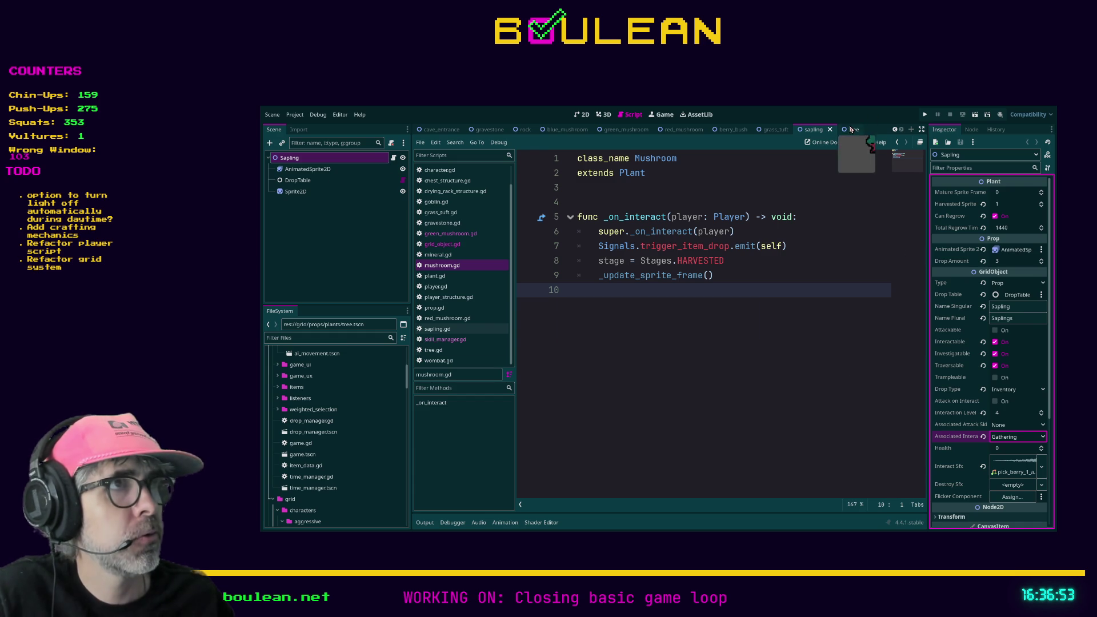
{"action": "scroll", "coordinate": [1006, 438], "scroll_direction": "up", "scroll_amount": 1}
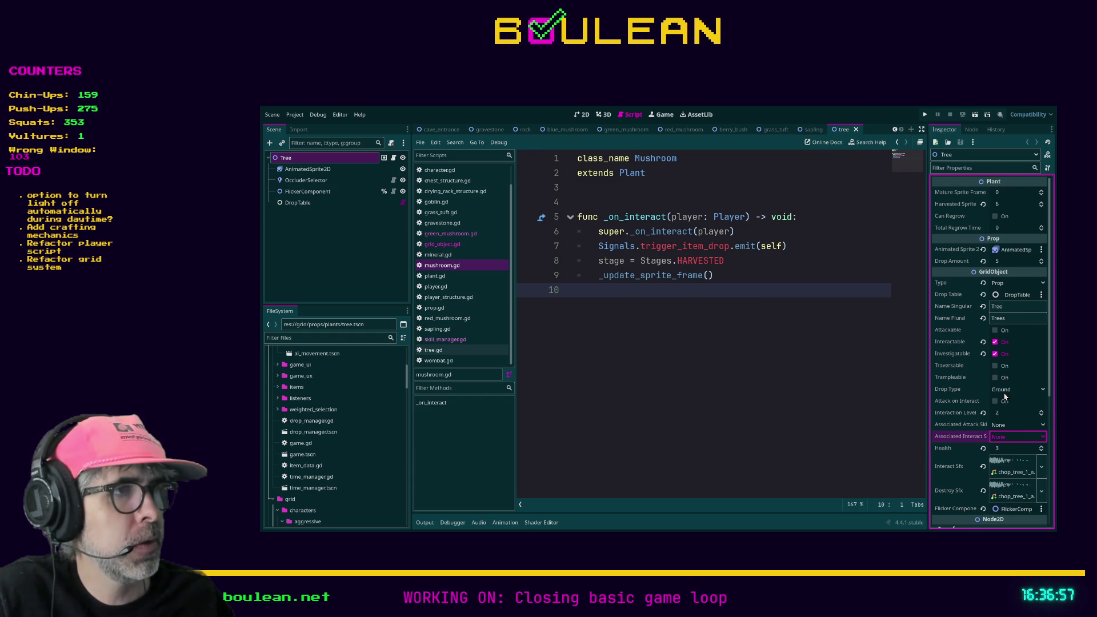
{"action": "key", "text": "Down"}
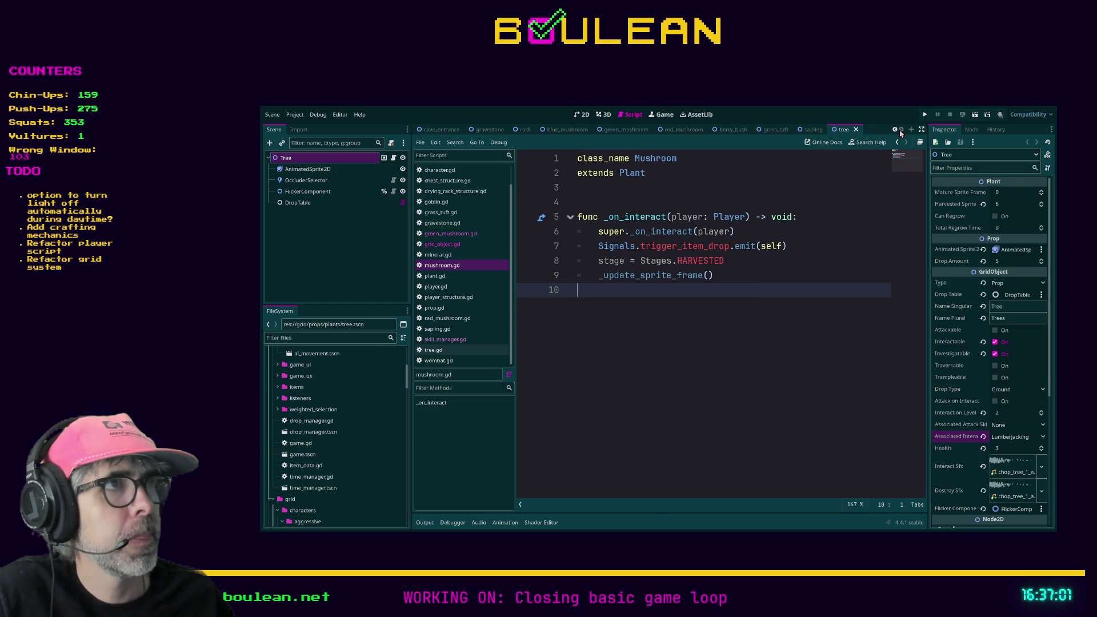
{"action": "left_click", "coordinate": [823, 263]}
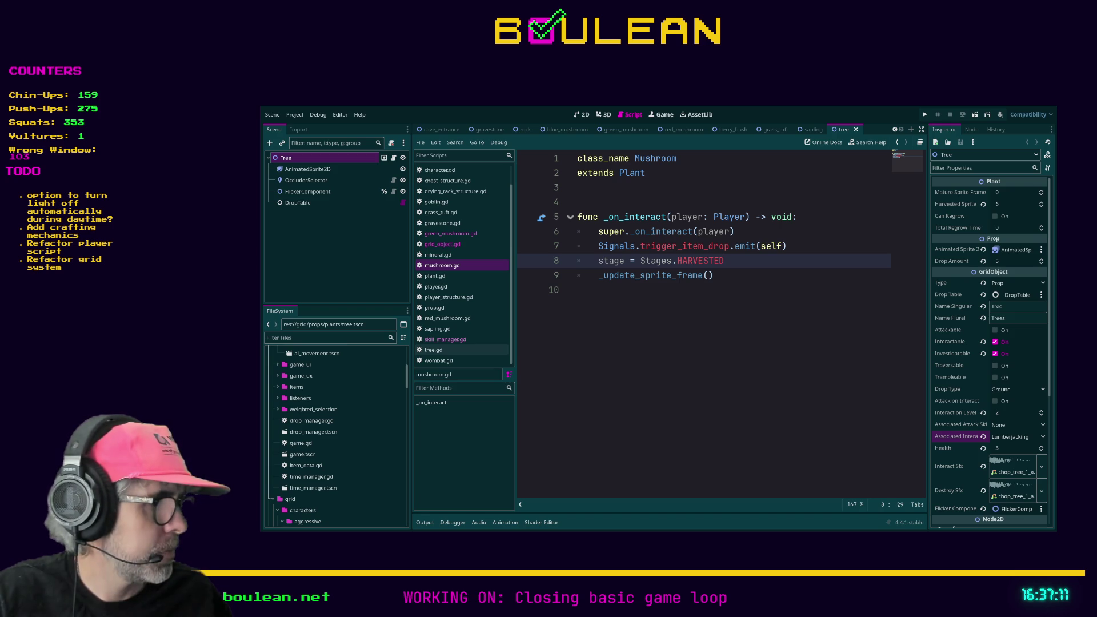
- Run the project with F5 to test skill routing in the forest map
{"action": "left_click", "coordinate": [792, 386]}
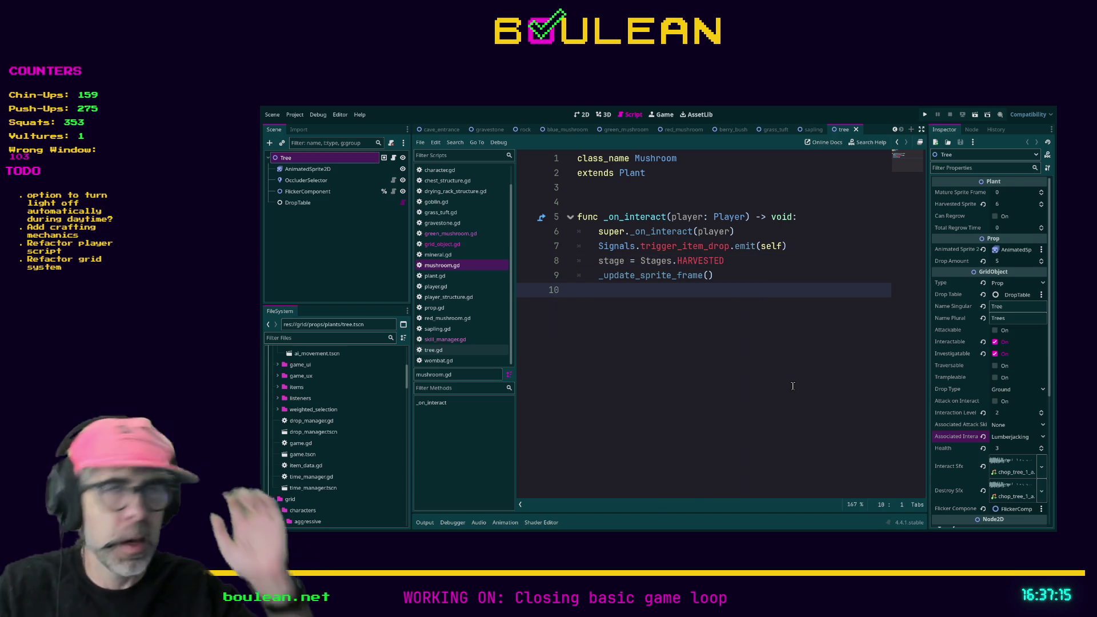
{"action": "key", "text": "F5"}
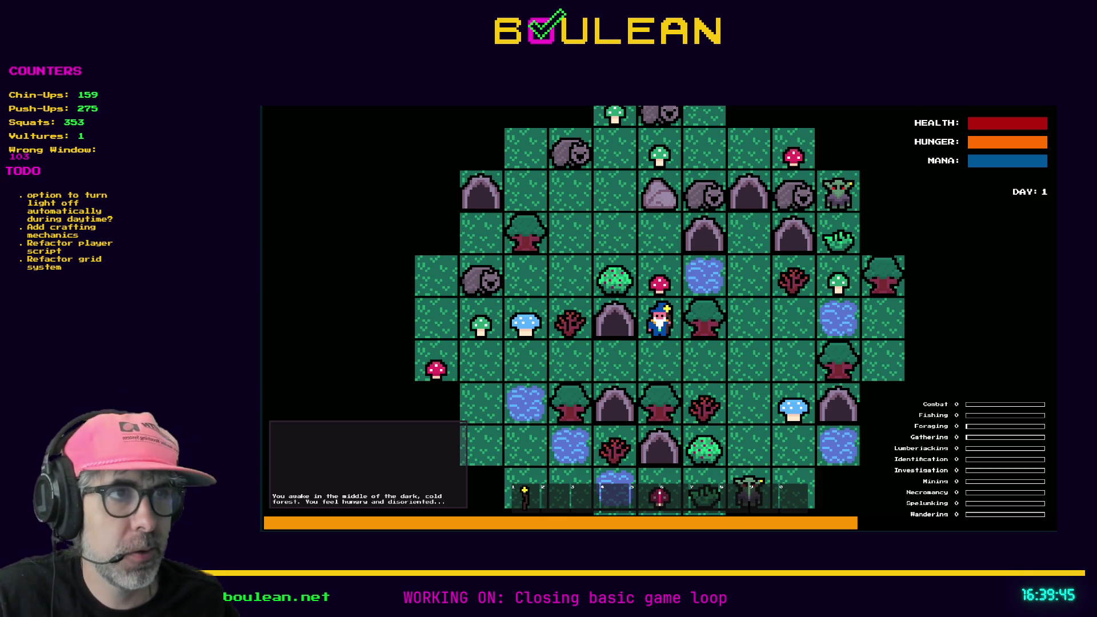
- Stop the crashed session, walk the wizard two tiles east, then stop the game
{"action": "key", "text": "Right"}
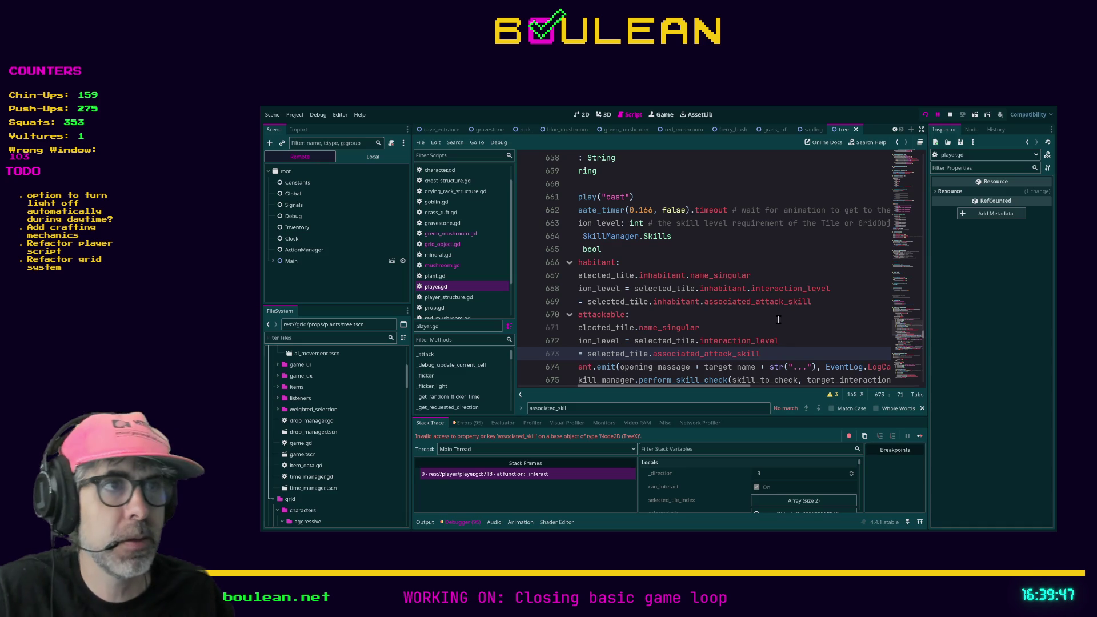
{"action": "key", "text": "F8"}
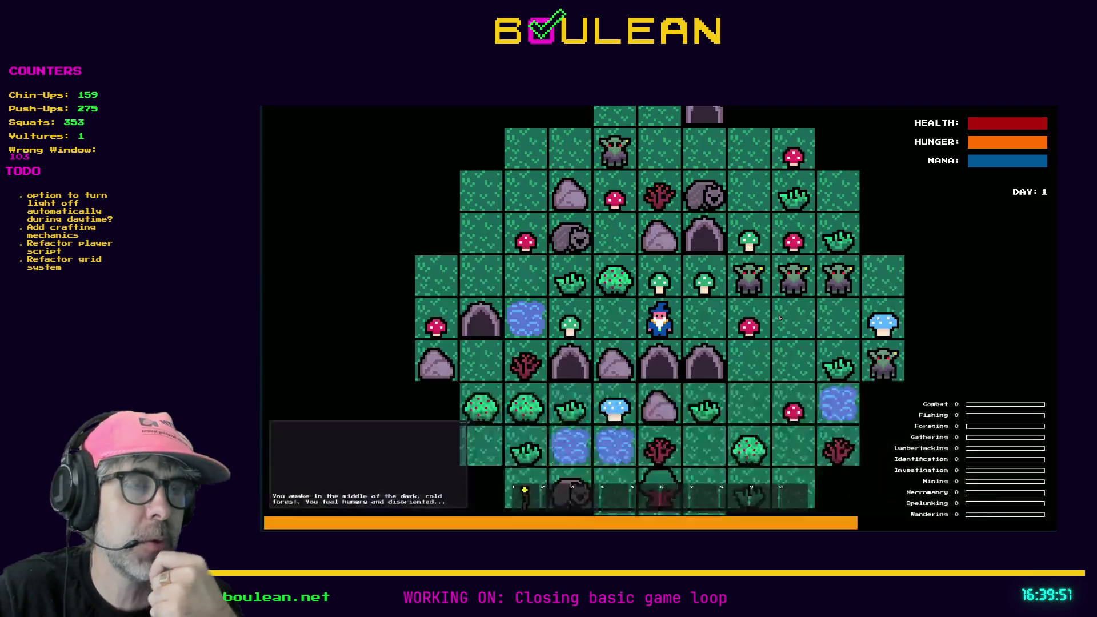
{"action": "key", "text": "Right"}
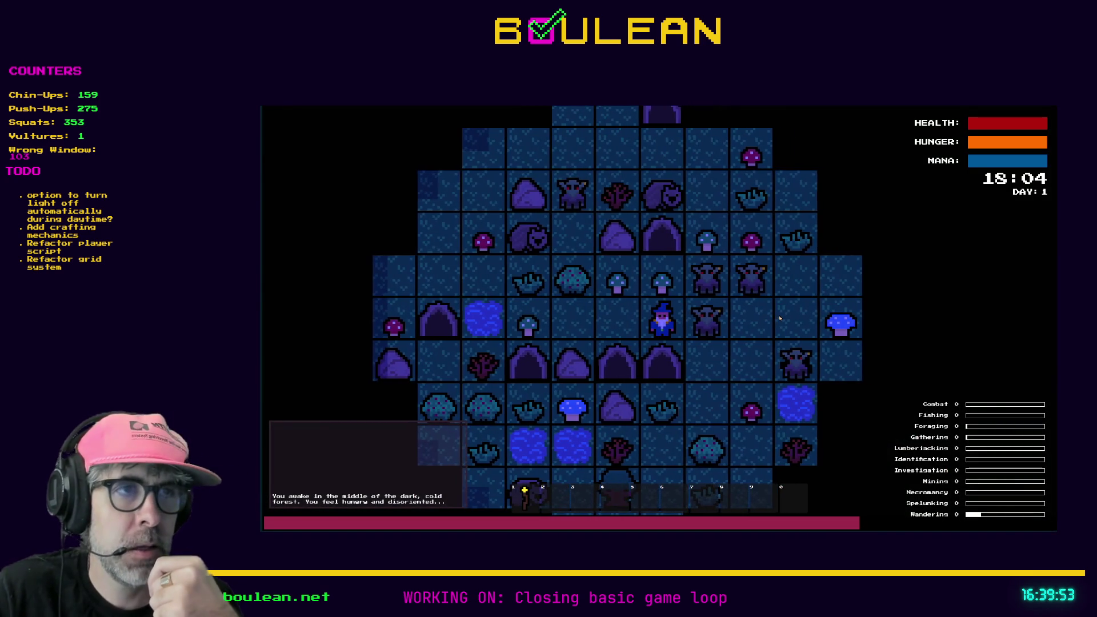
{"action": "key", "text": "Right"}
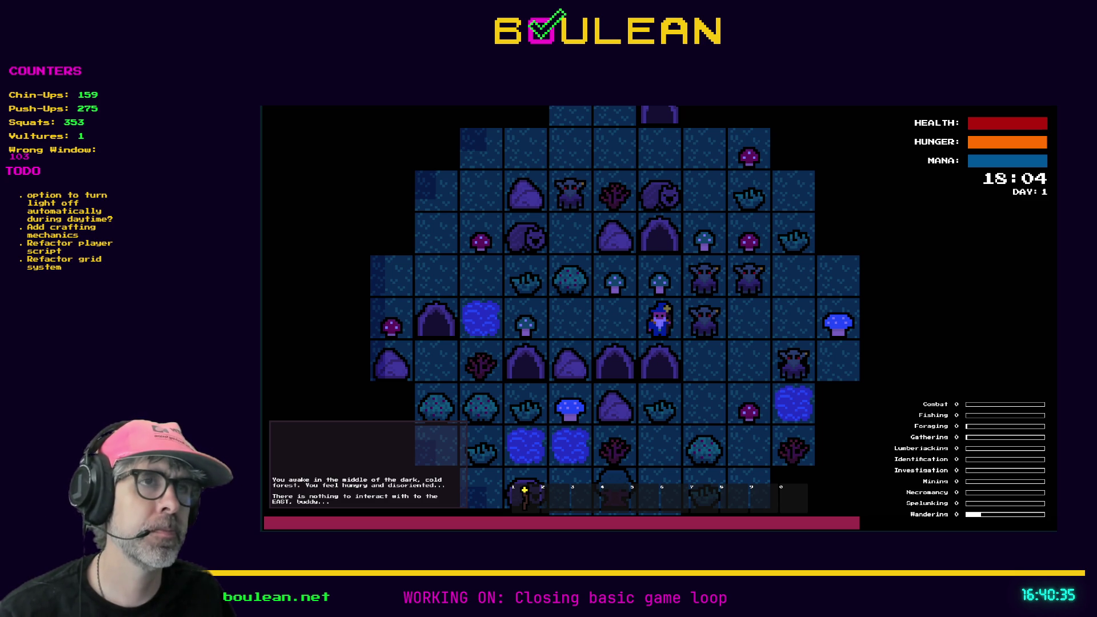
{"action": "key", "text": "F8"}
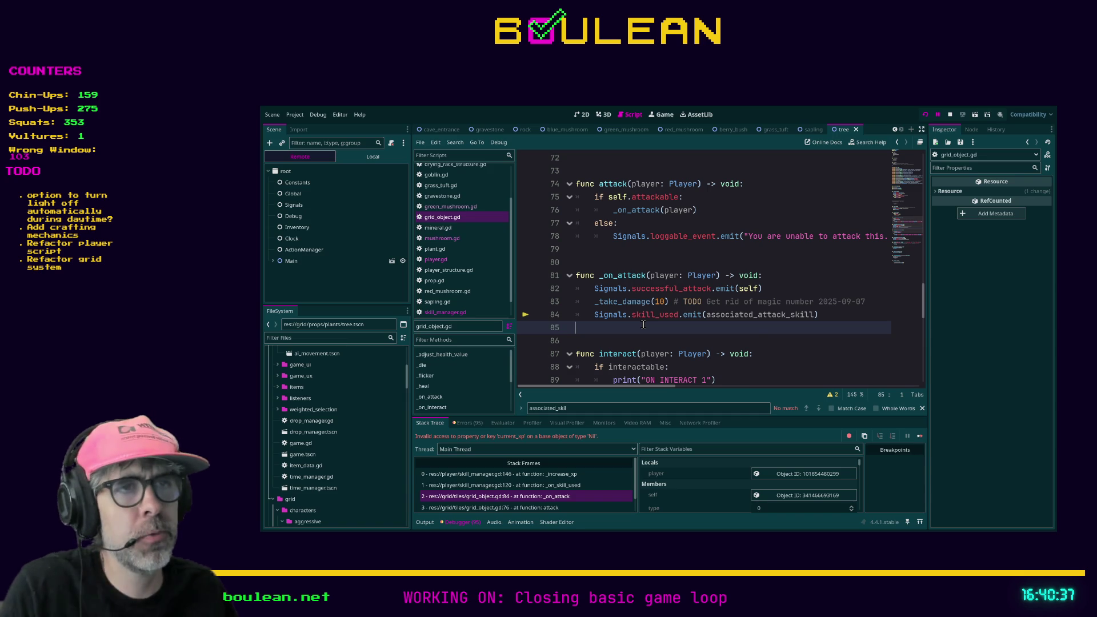
- Rerun the game and harvest the grass tuft and Blue Mushroom
{"action": "left_click", "coordinate": [643, 324]}
{"action": "key", "text": "F5"}
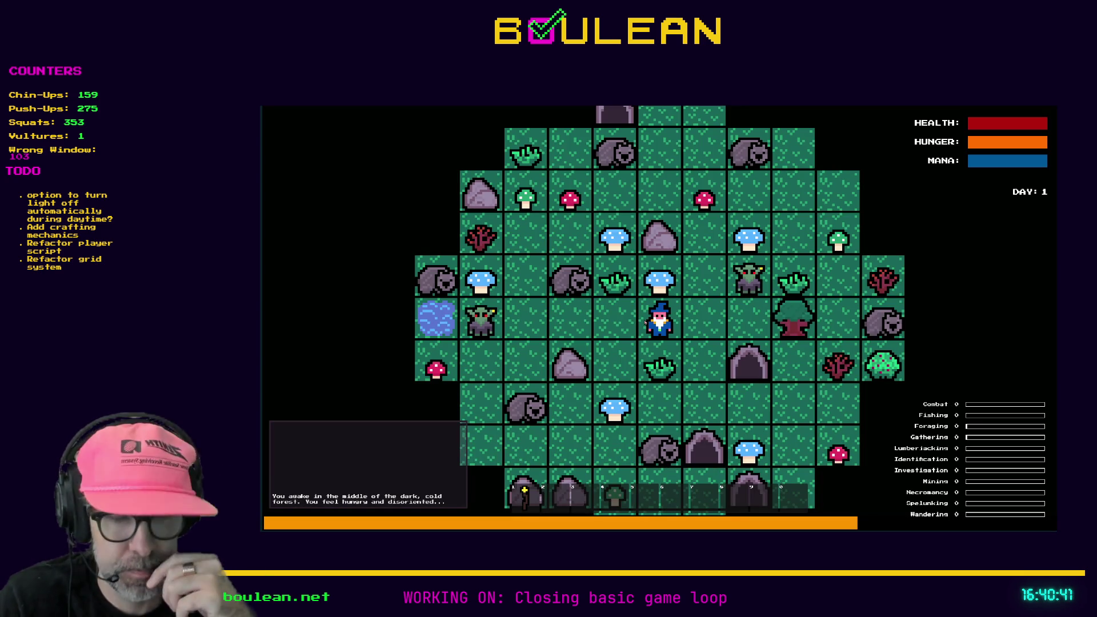
{"action": "key", "text": "Down"}
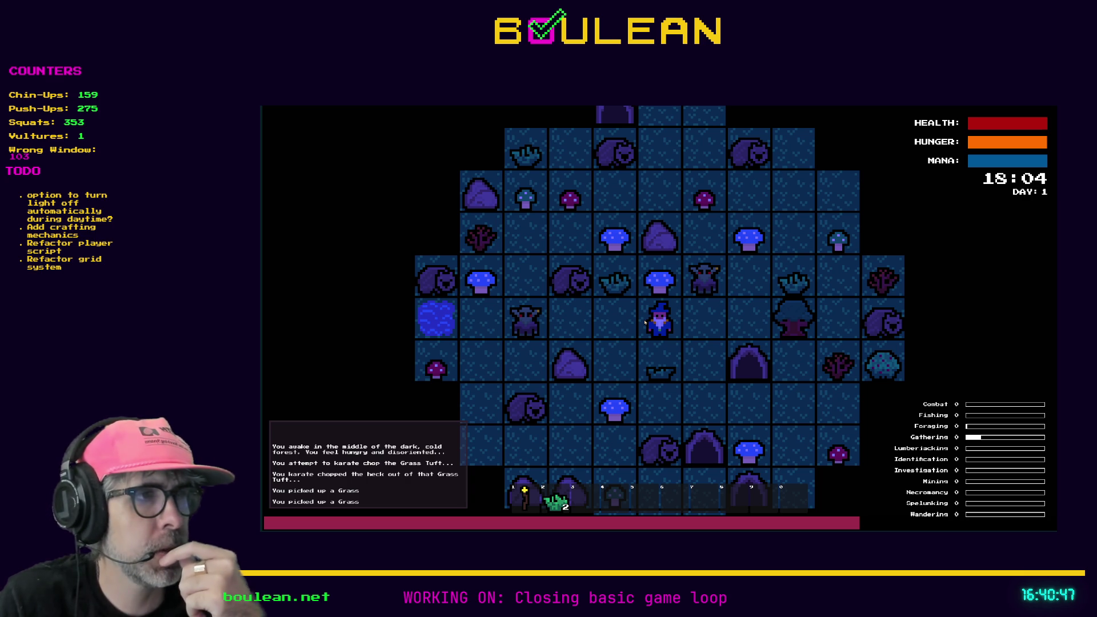
{"action": "key", "text": "Up"}
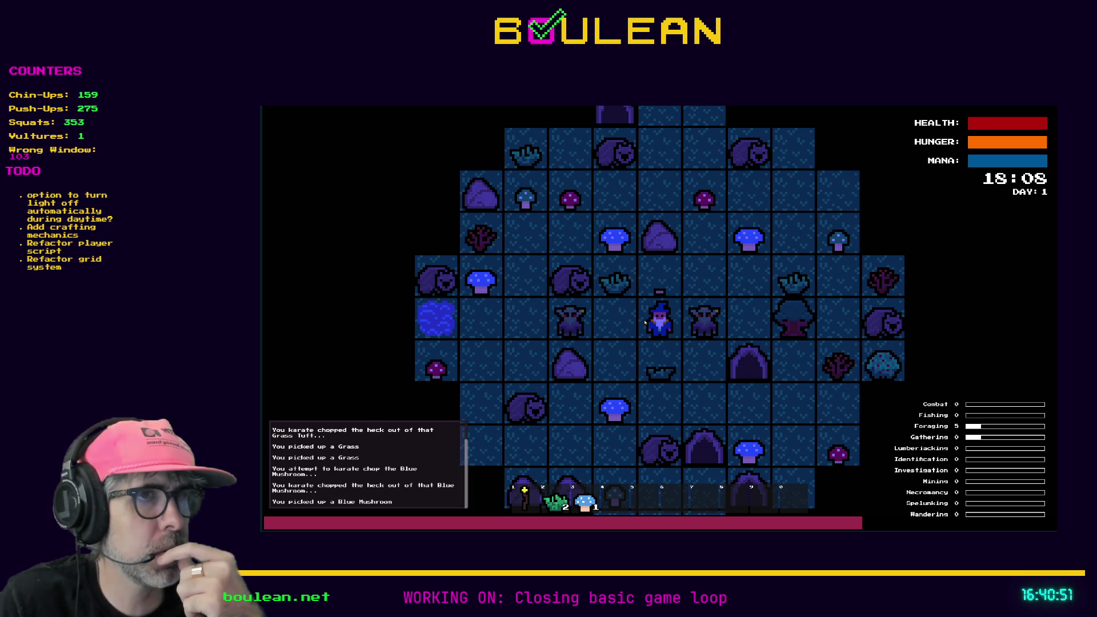
- Move north, mine the rock twice for pebbles, then try interacting east
{"action": "key", "text": "Up"}
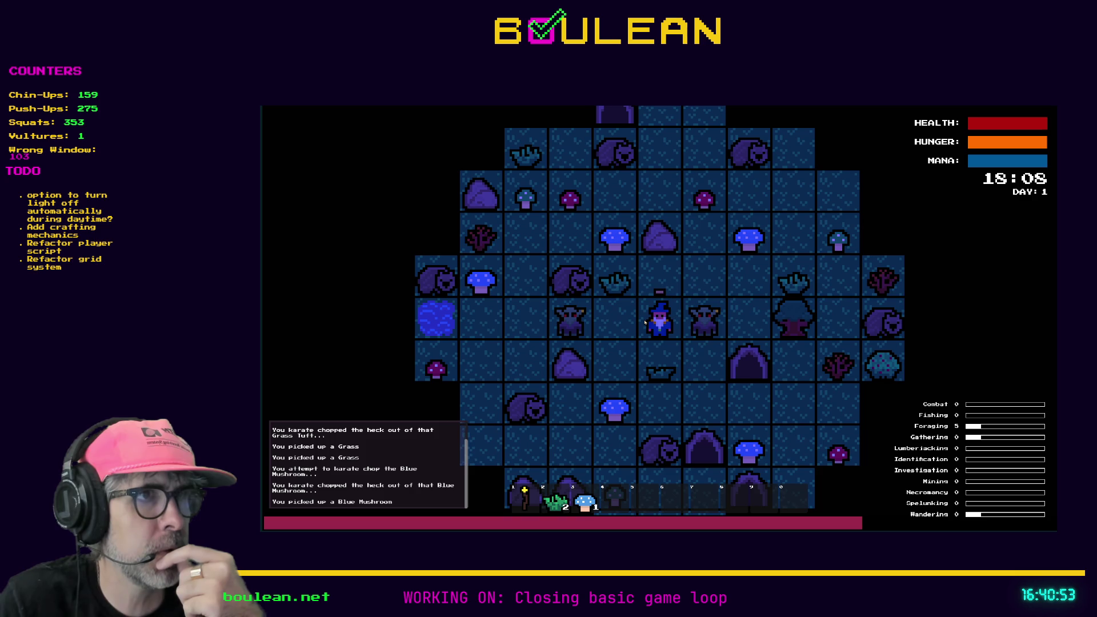
{"action": "key", "text": "Up"}
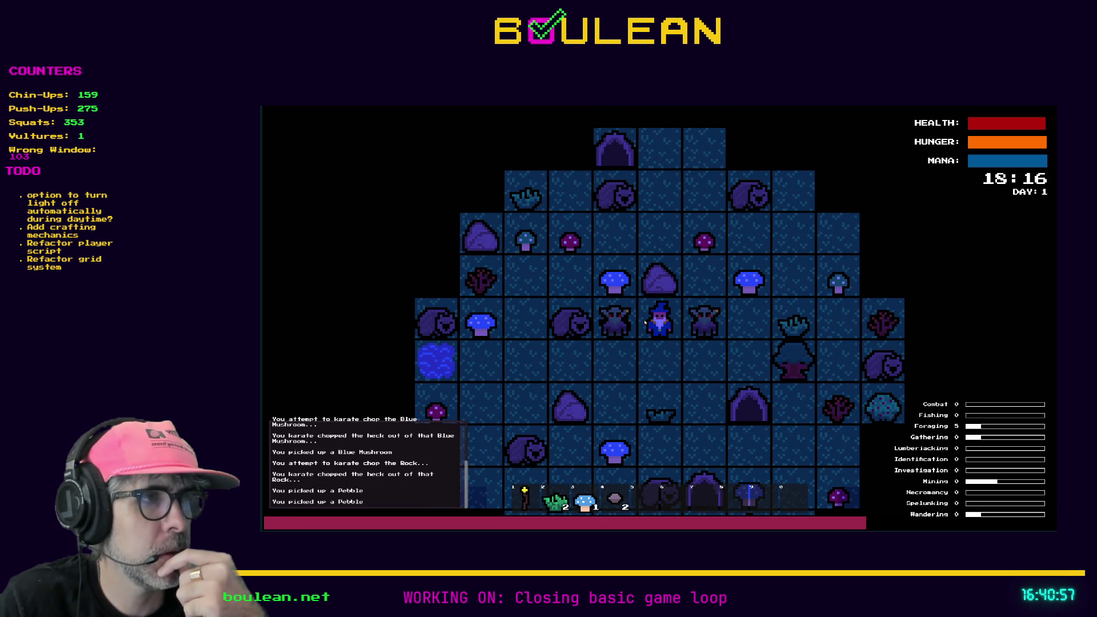
{"action": "key", "text": "Up"}
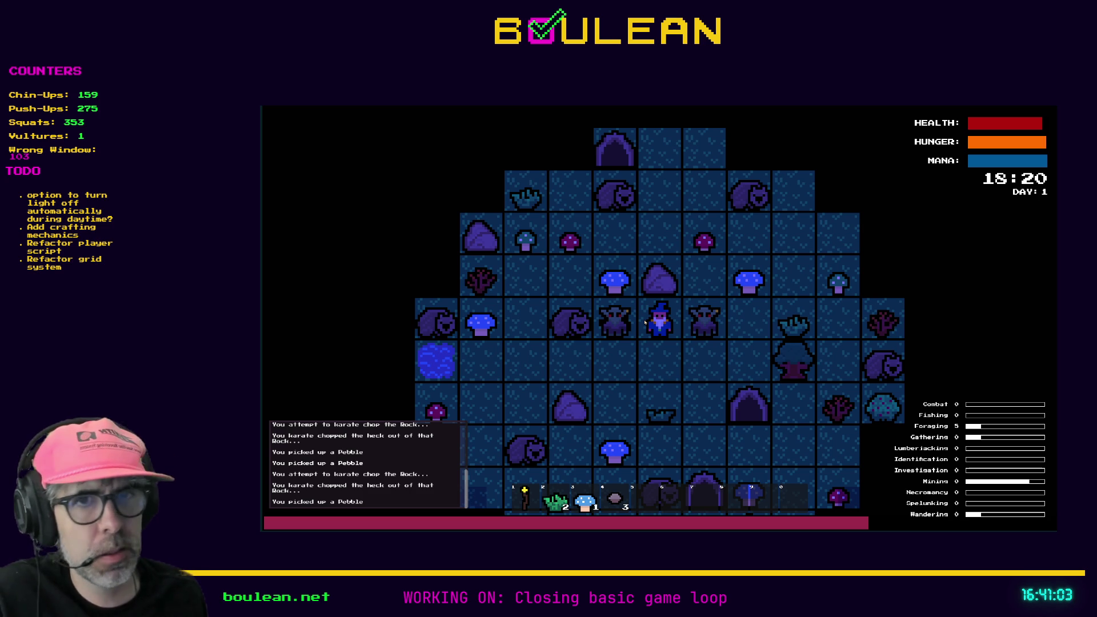
{"action": "key", "text": "Right"}
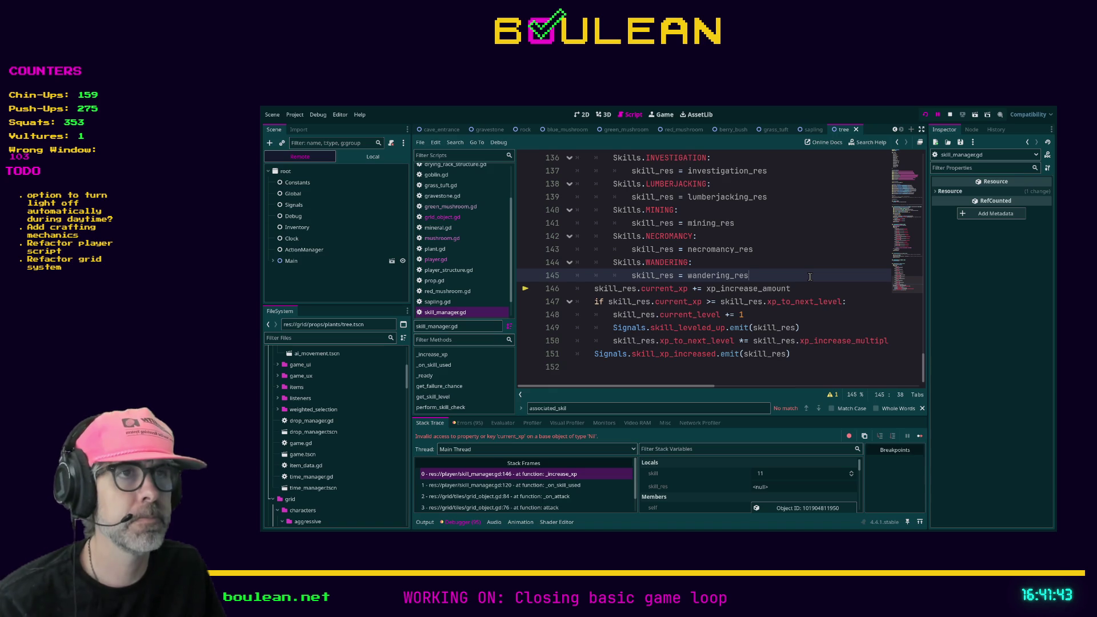
- Stop the debug session, relaunch the game, and move the wizard one tile west
{"action": "key", "text": "F8"}
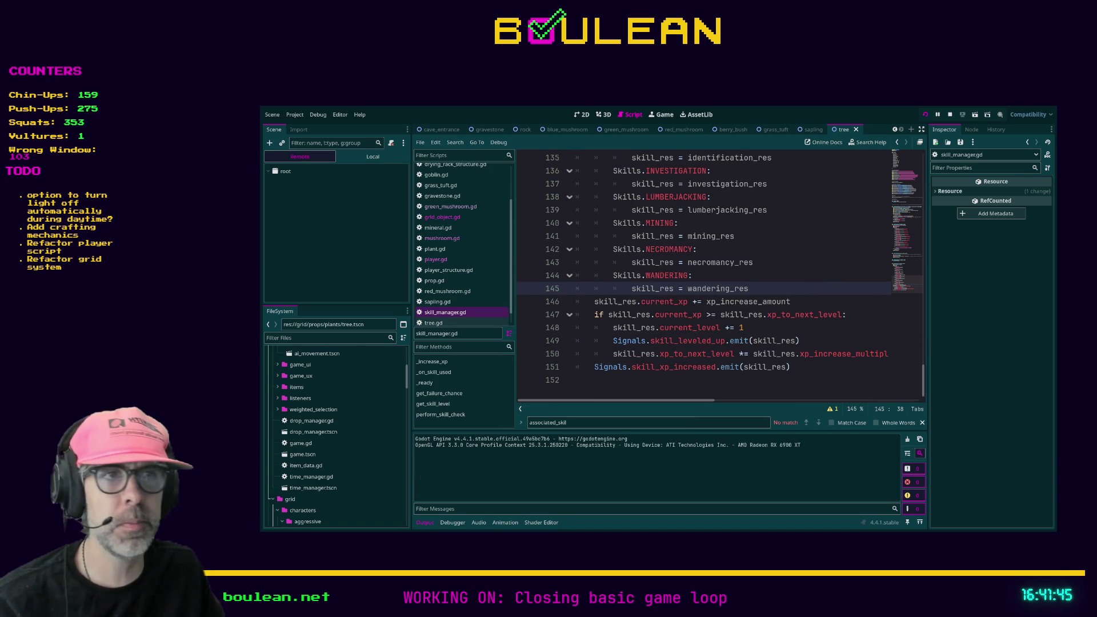
{"action": "key", "text": "F5"}
{"action": "key", "text": "Left"}
- Use the debug menu's SMITE Goblins to clear all goblins from the map
{"action": "key", "text": "grave"}
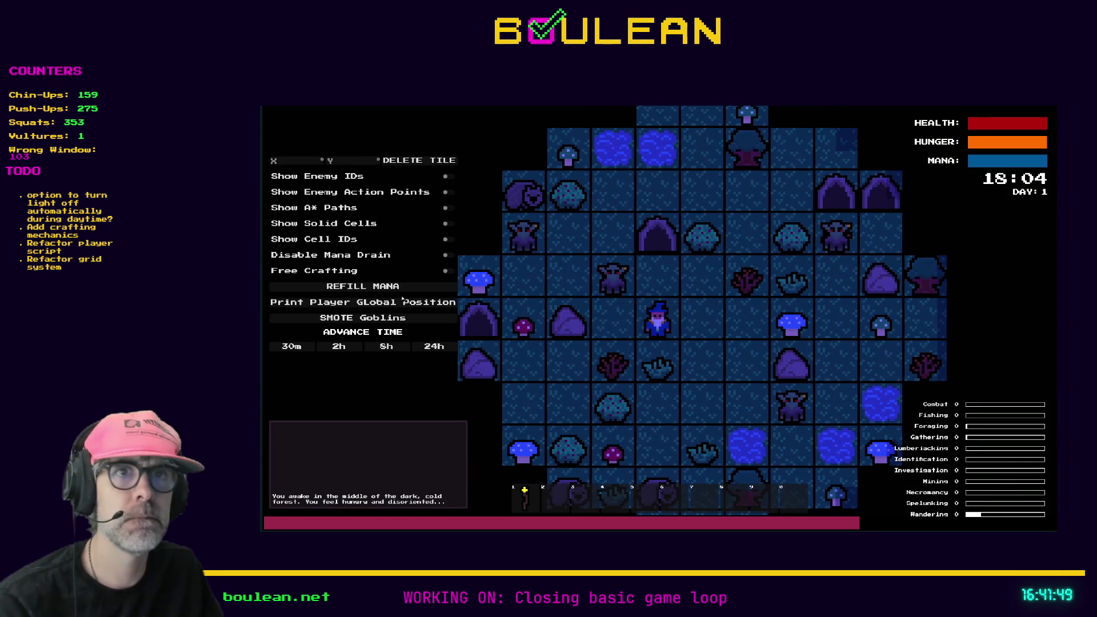
{"action": "left_click", "coordinate": [400, 317]}
{"action": "key", "text": "grave"}
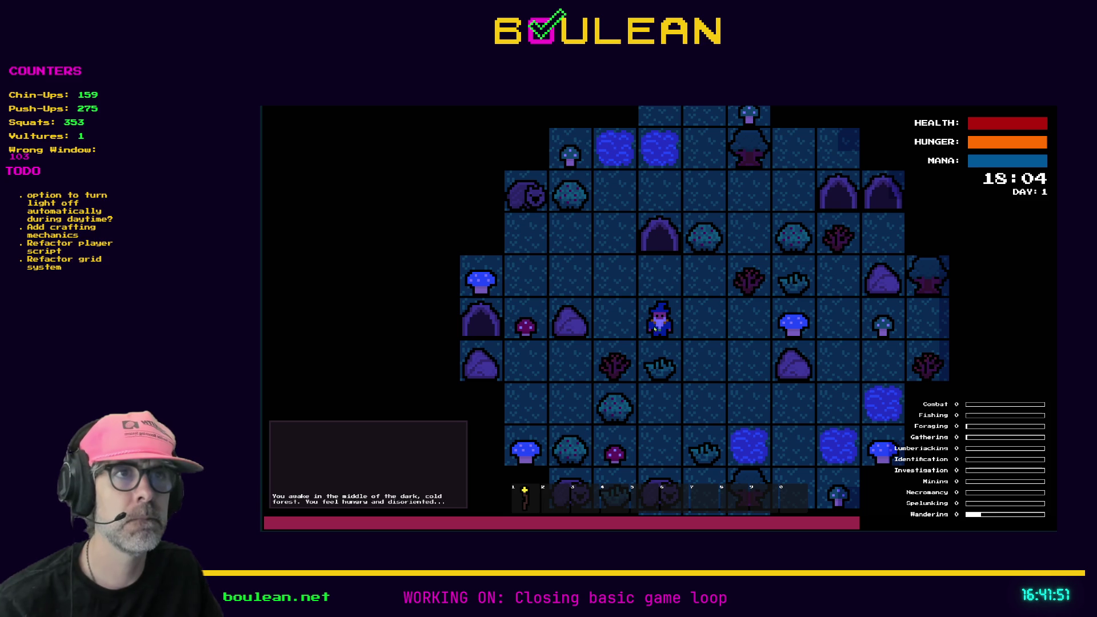
- Walk the wizard up, left twice and up, then stop the game with F8
{"action": "key", "text": "Up"}
{"action": "key", "text": "Left"}
{"action": "key", "text": "Left"}
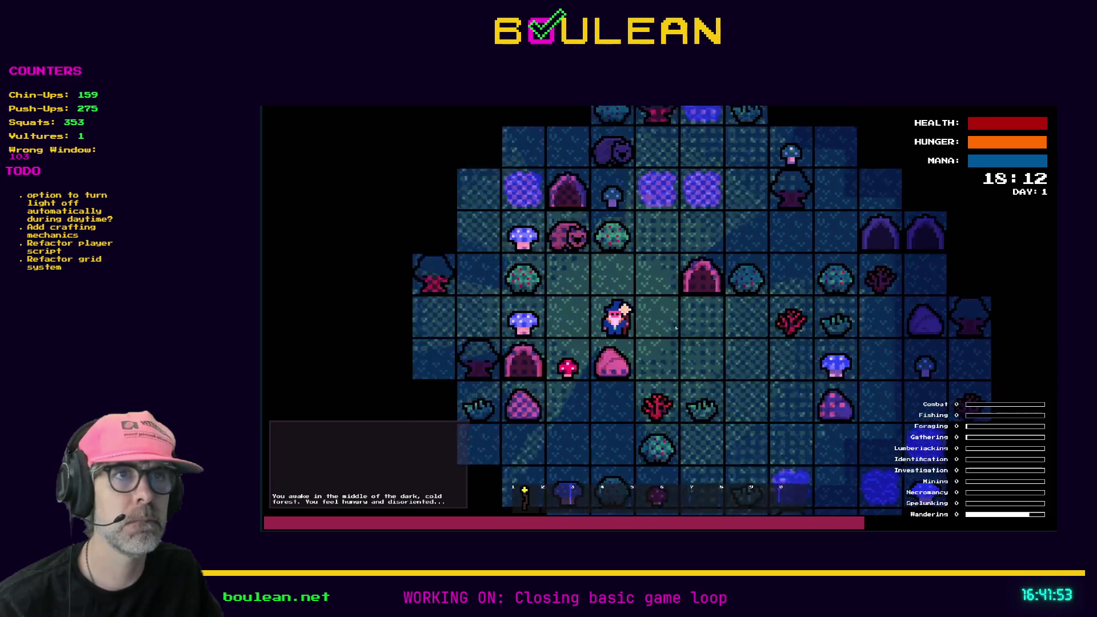
{"action": "key", "text": "Left"}
{"action": "key", "text": "Up"}
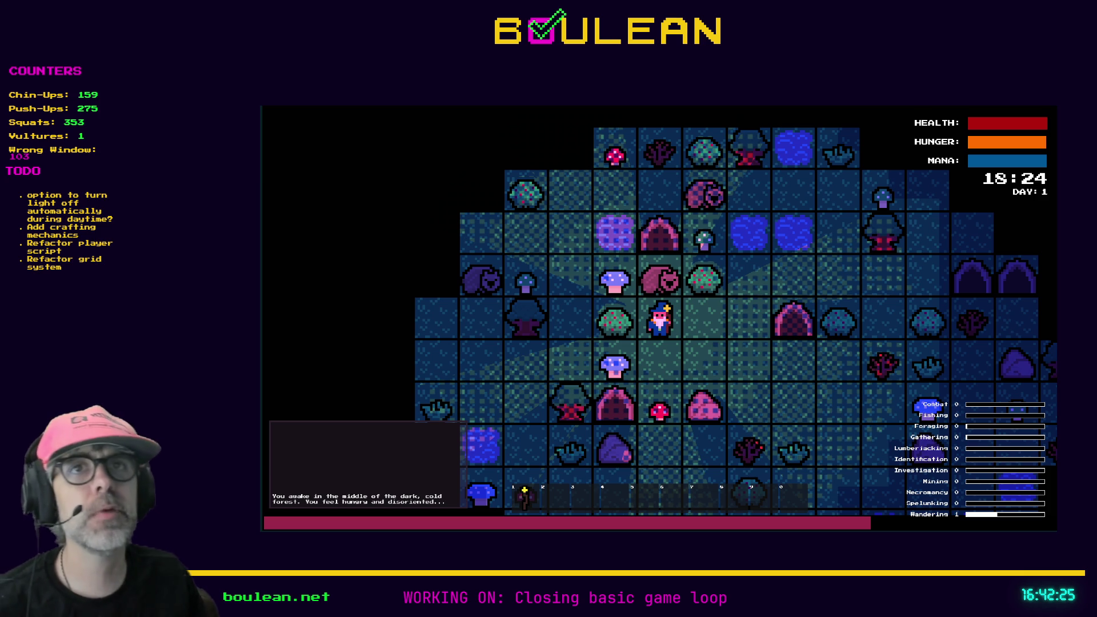
{"action": "key", "text": "F8"}
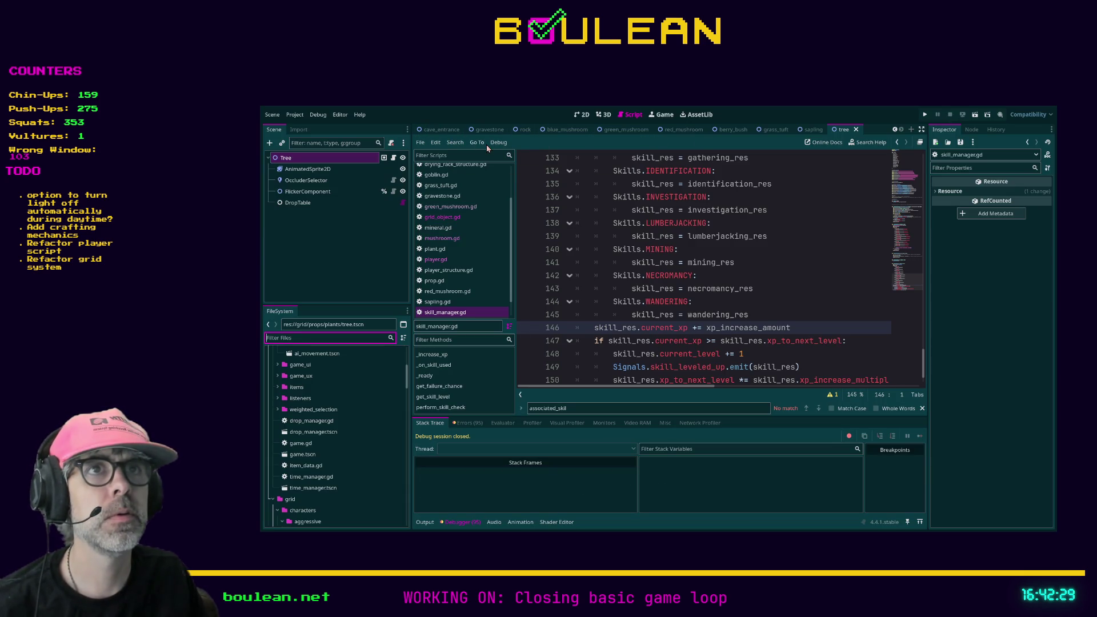
- Open goblin.tscn, set the Goblin's Associated Attack Skill to Hunting, and save the scene
{"action": "scroll", "coordinate": [485, 174], "scroll_direction": "up", "scroll_amount": 3}
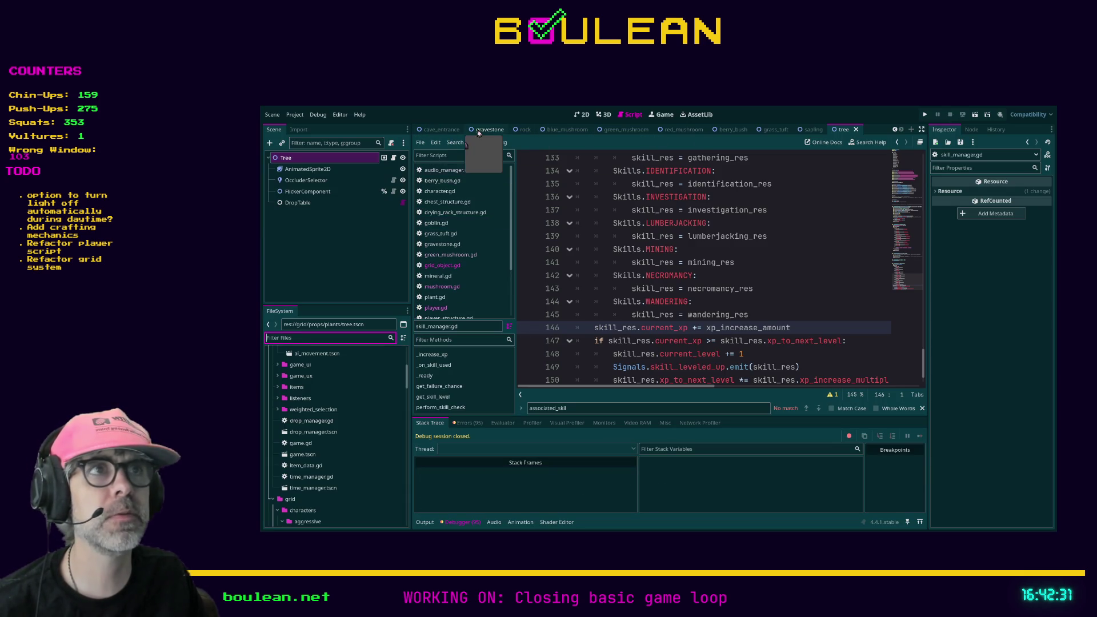
{"action": "type", "text": "goblin"}
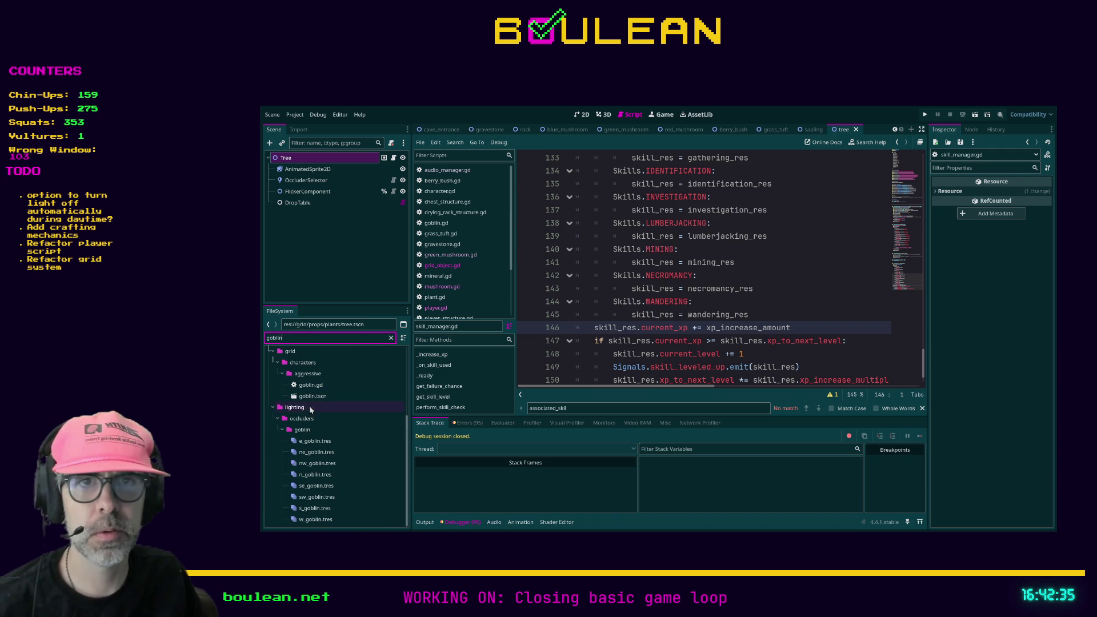
{"action": "double_click", "coordinate": [313, 396]}
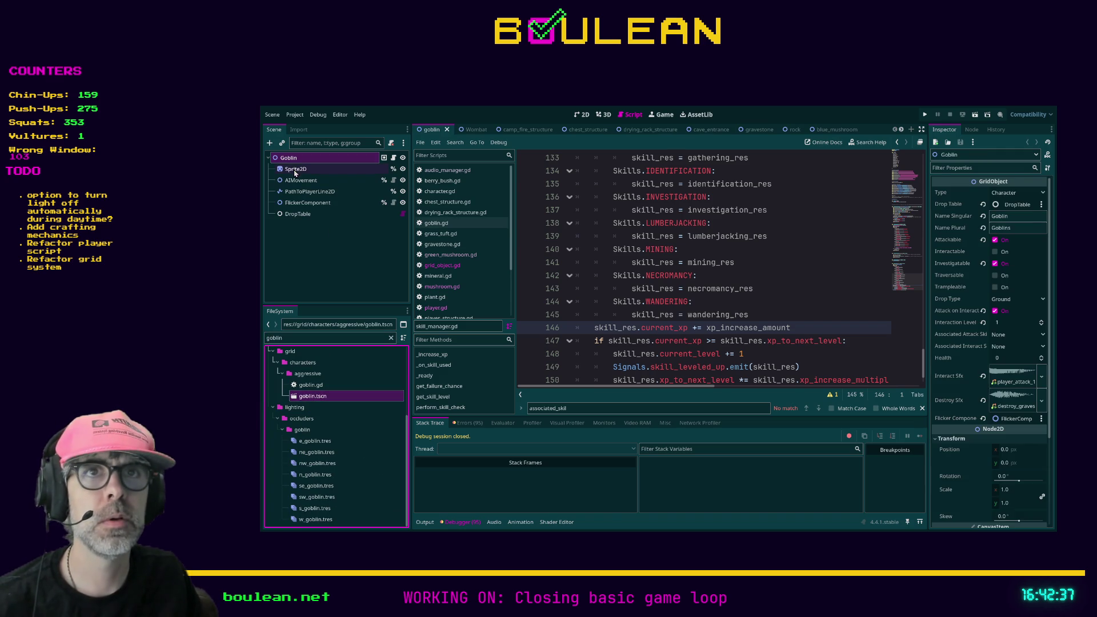
{"action": "left_click", "coordinate": [289, 158]}
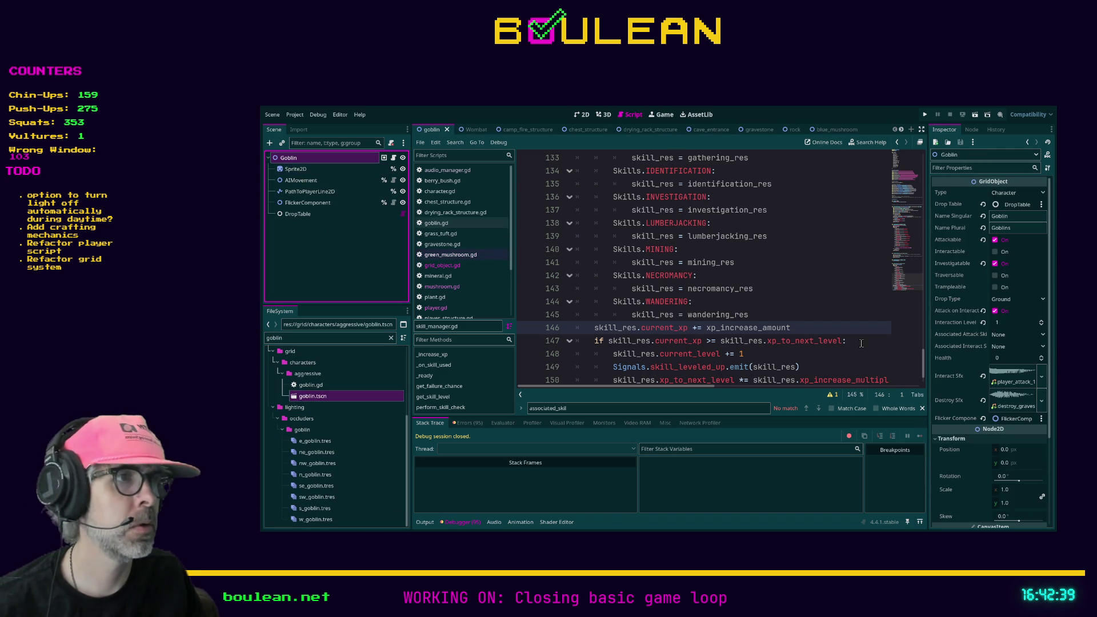
{"action": "left_click", "coordinate": [1003, 338]}
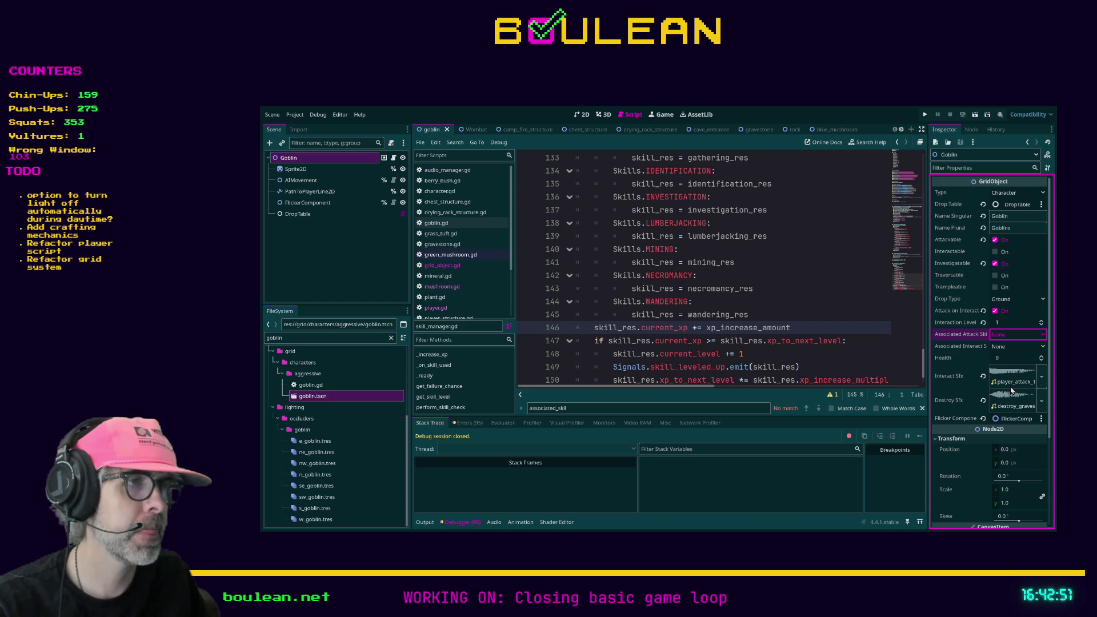
{"action": "key", "text": "Down"}
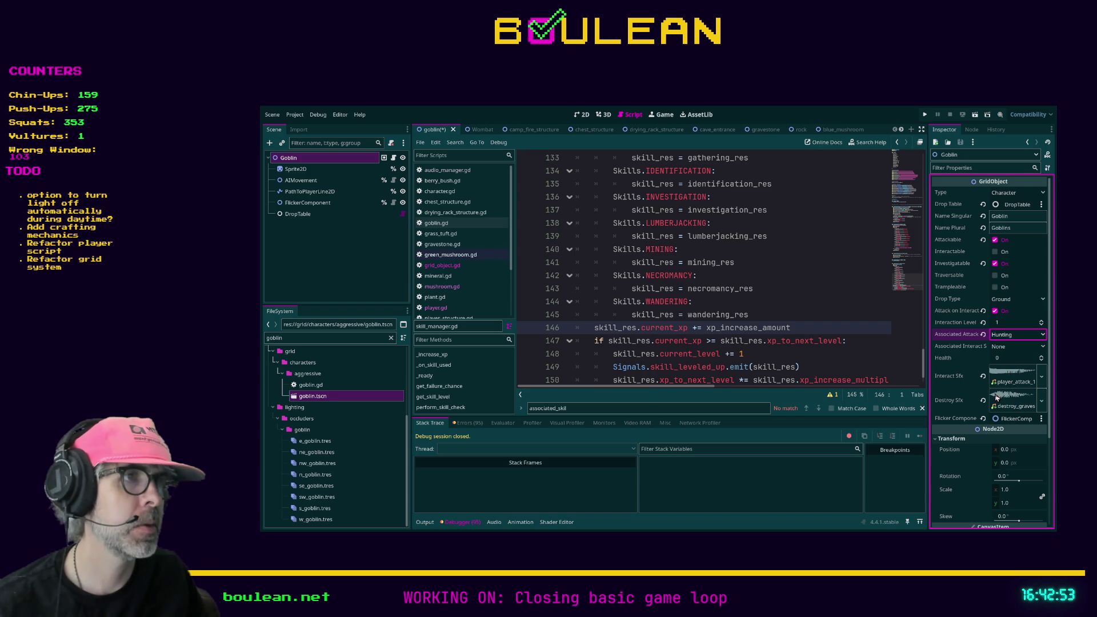
{"action": "key", "text": "ctrl+s"}
{"action": "left_click", "coordinate": [860, 313]}
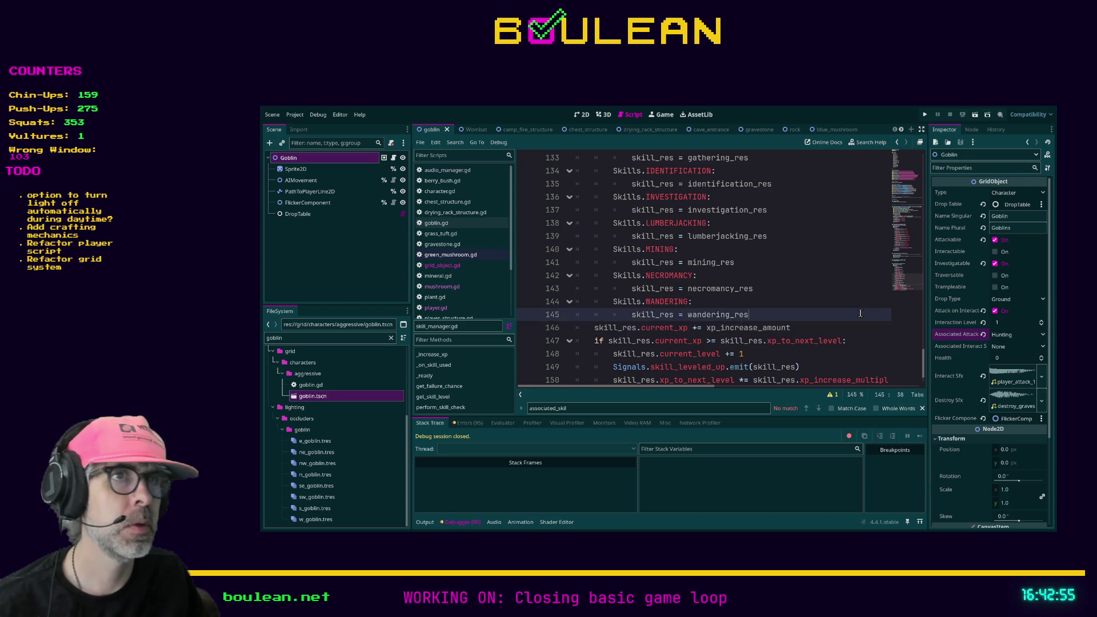
- Add a Skills.NONE: case under match skill that prints "SKILL == NONE", then save the script
{"action": "scroll", "coordinate": [859, 313], "scroll_direction": "up", "scroll_amount": 4}
{"action": "left_click", "coordinate": [668, 210]}
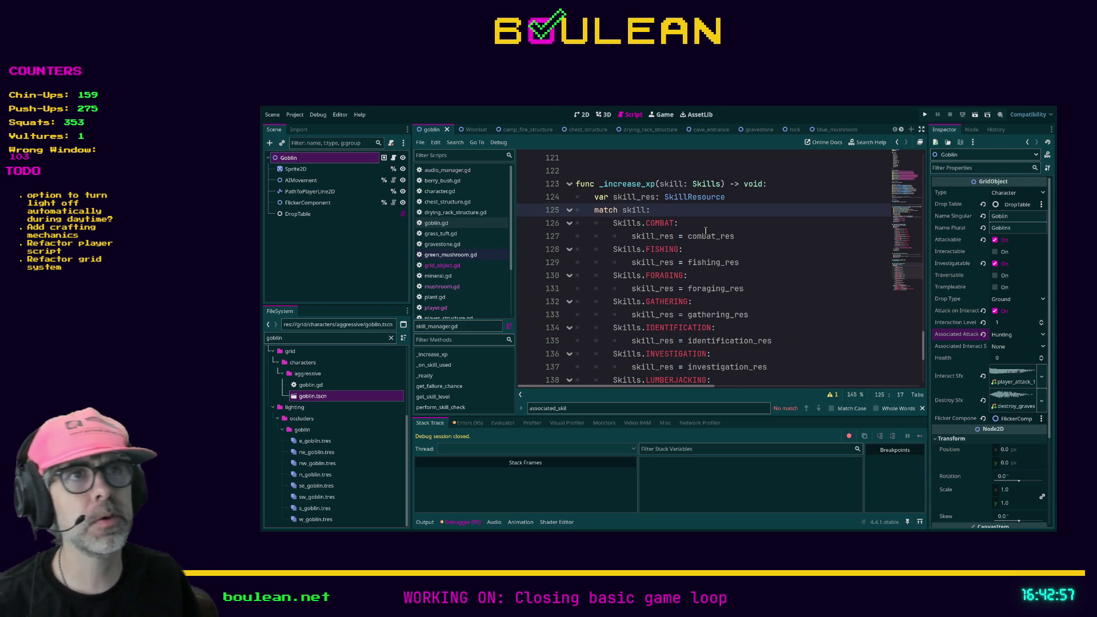
{"action": "key", "text": "Return"}
{"action": "type", "text": "Skill"}
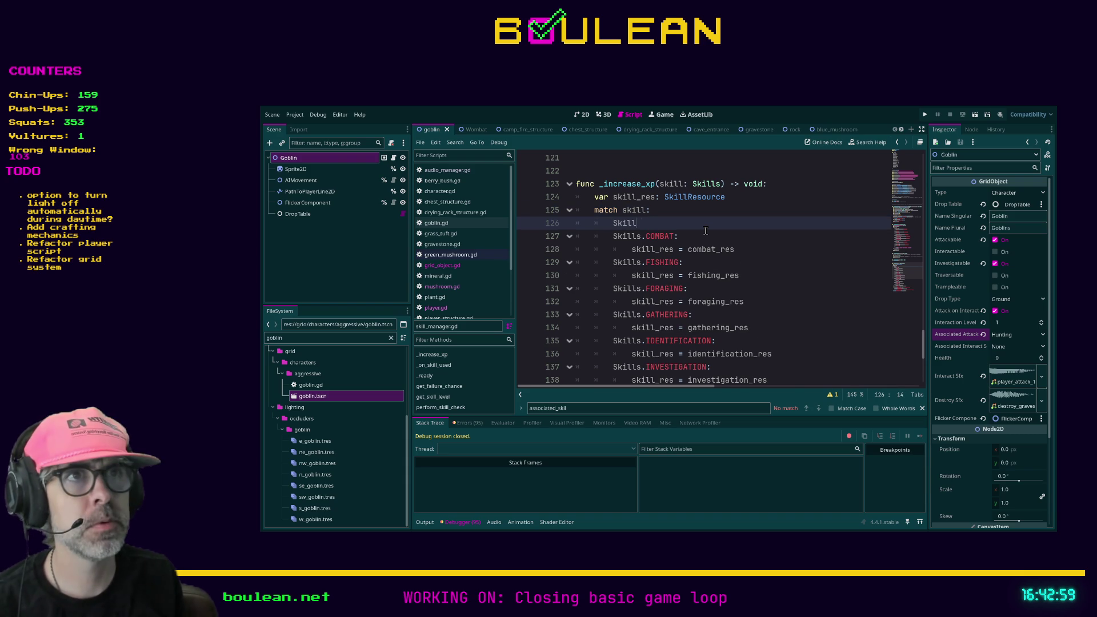
{"action": "type", "text": "s.NONE:"}
{"action": "key", "text": "Return"}
{"action": "type", "text": "pri"}
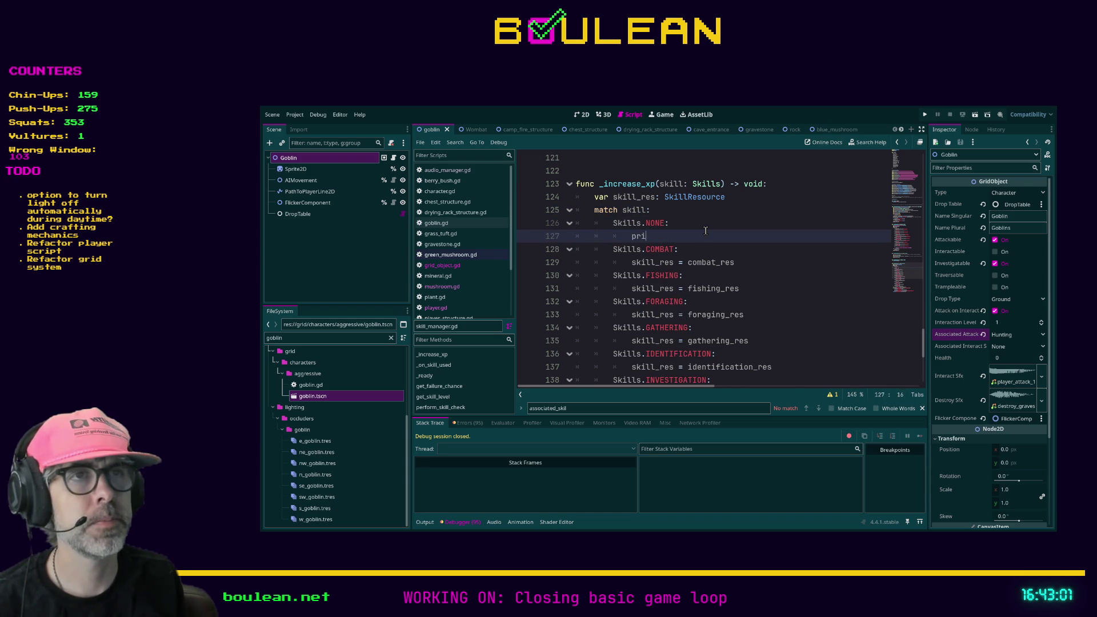
{"action": "type", "text": "nt(\"NO "}
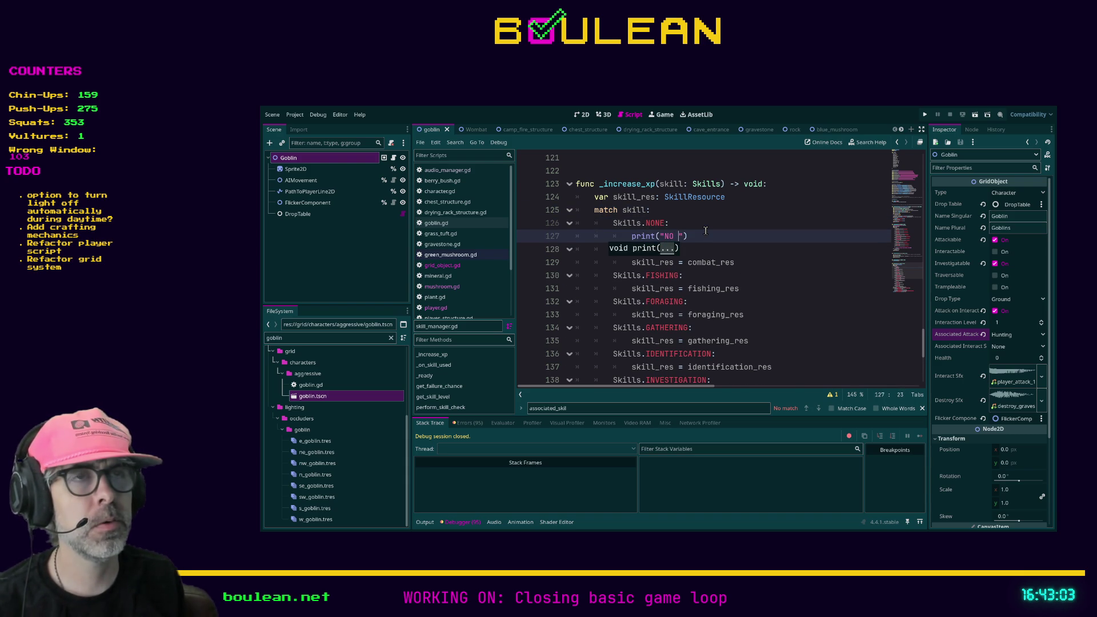
{"action": "type", "text": "ASSOCIATED SKILL"}
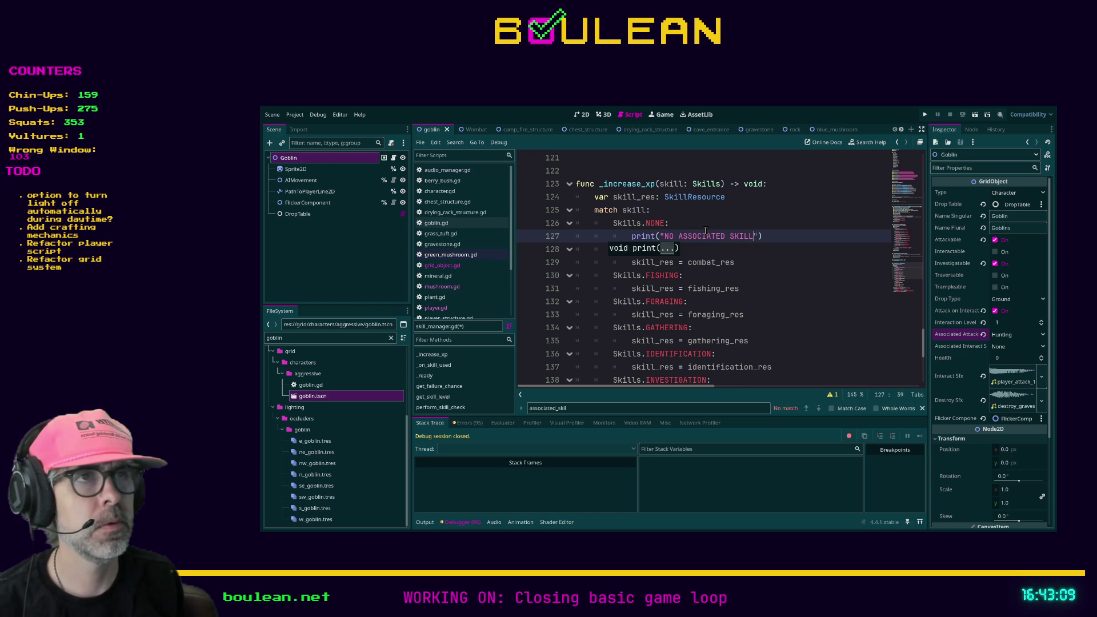
{"action": "key", "text": "BackSpace"}
{"action": "key", "text": "BackSpace"}
{"action": "key", "text": "BackSpace"}
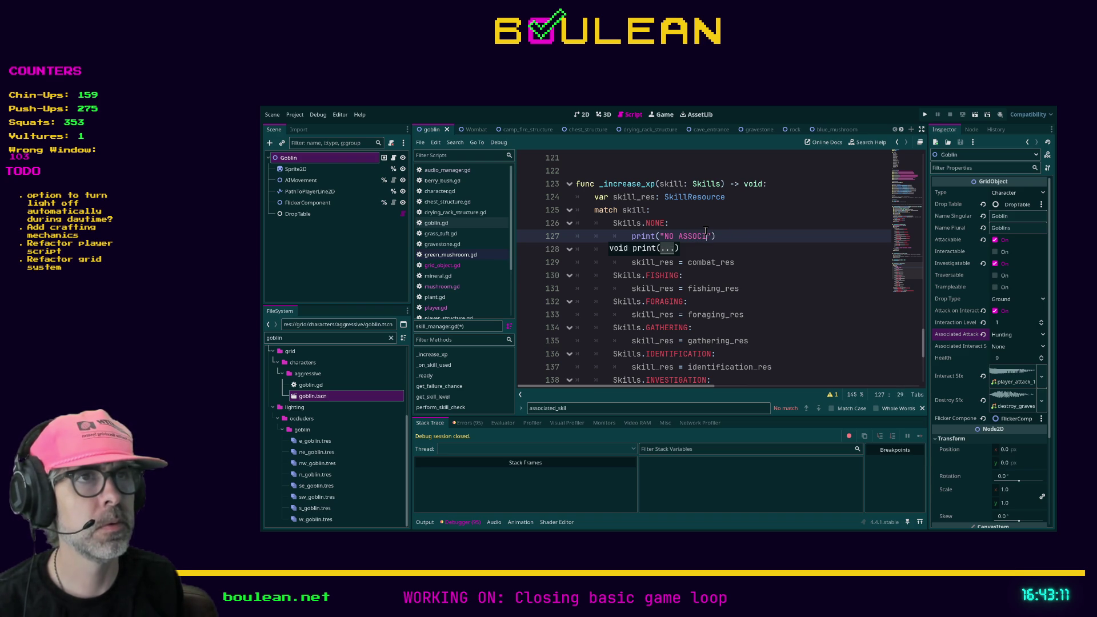
{"action": "type", "text": "SKILL "}
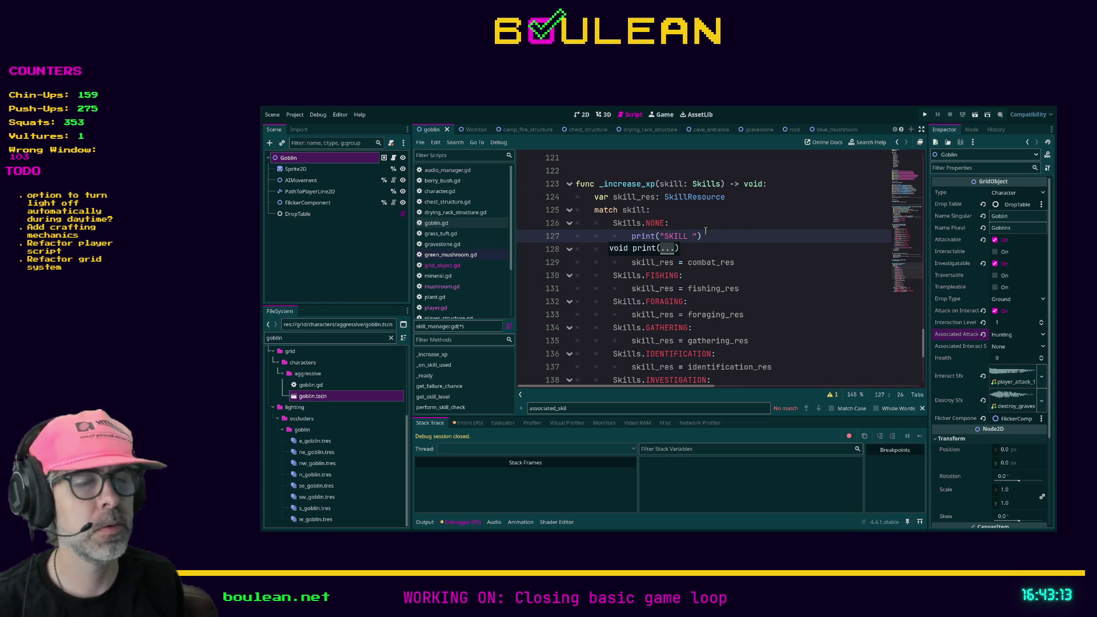
{"action": "type", "text": "== NONE"}
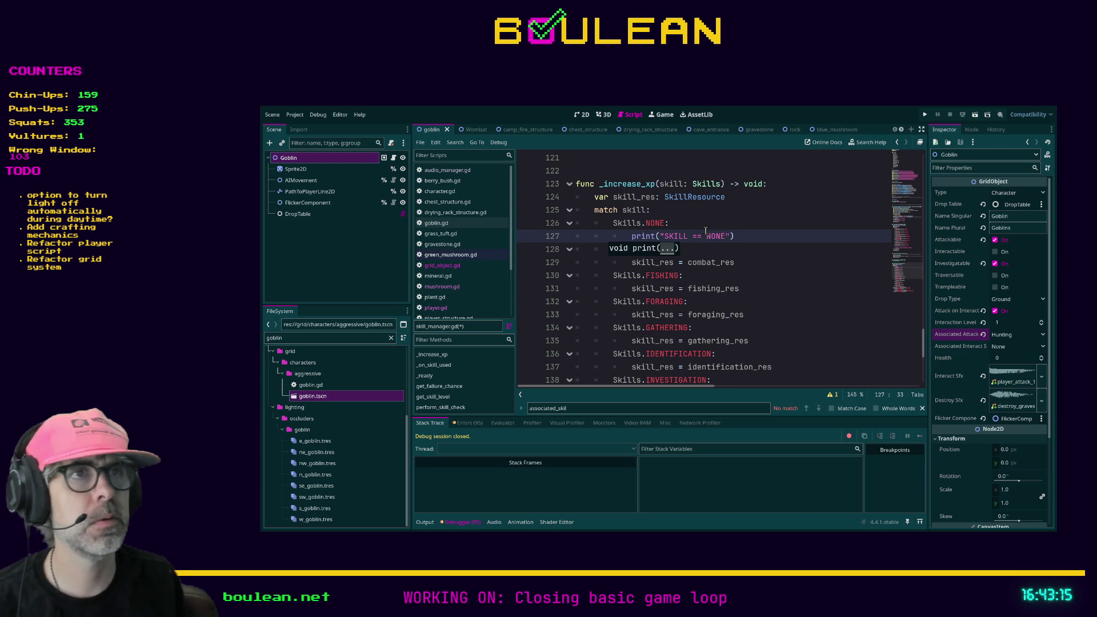
{"action": "left_click", "coordinate": [736, 236]}
{"action": "key", "text": "ctrl+s"}
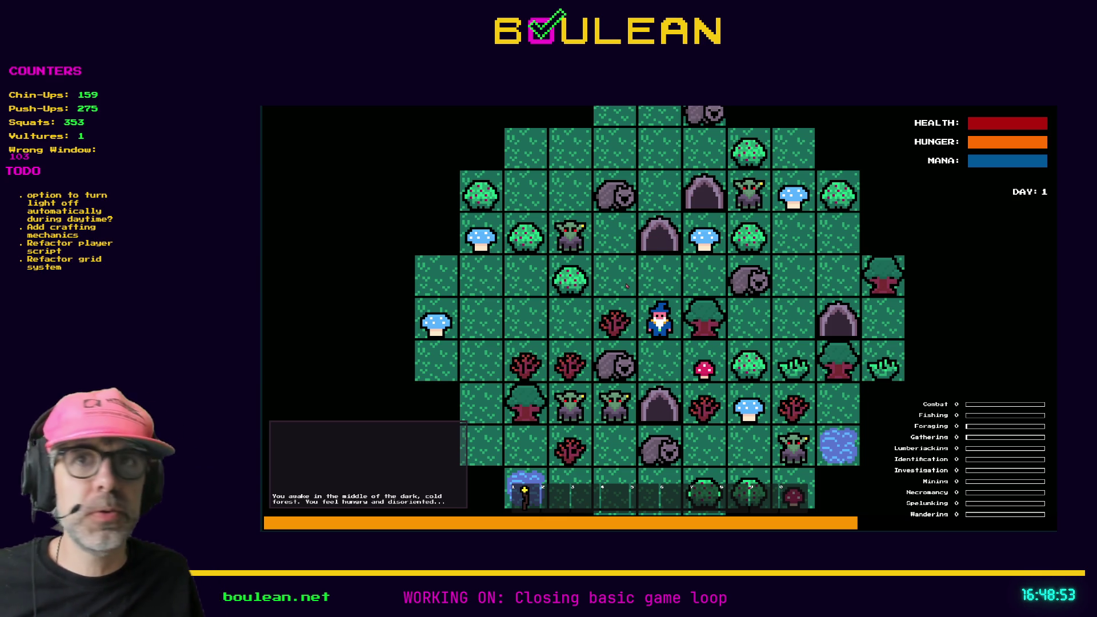
- Walk the wizard left and up with a lit torch to raise Wandering, then stop the game
{"action": "key", "text": "Left"}
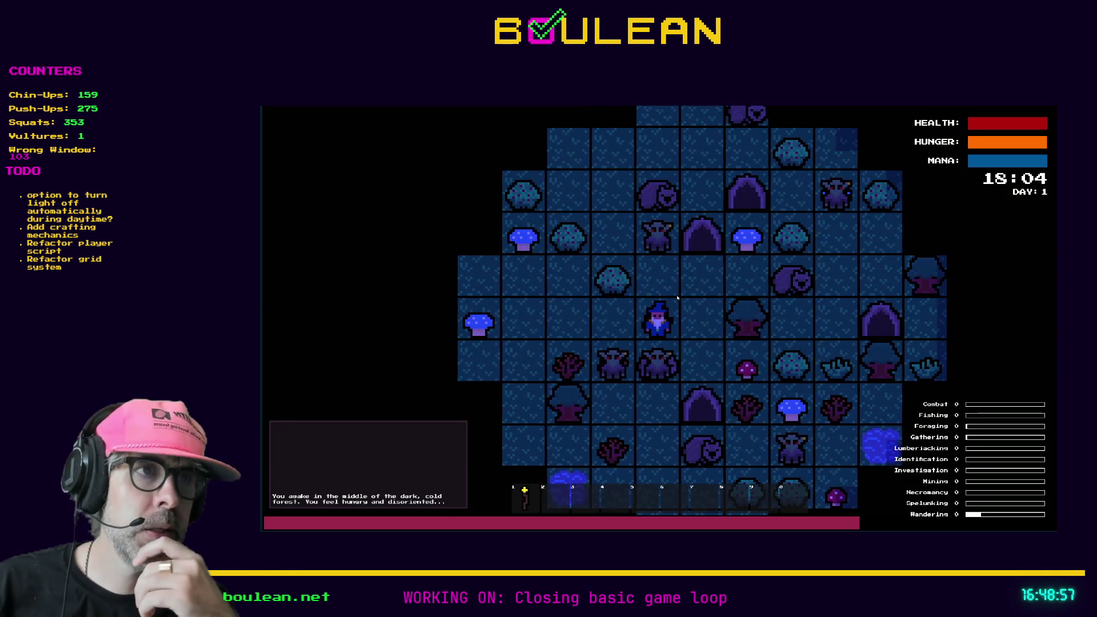
{"action": "key", "text": "1"}
{"action": "key", "text": "Up"}
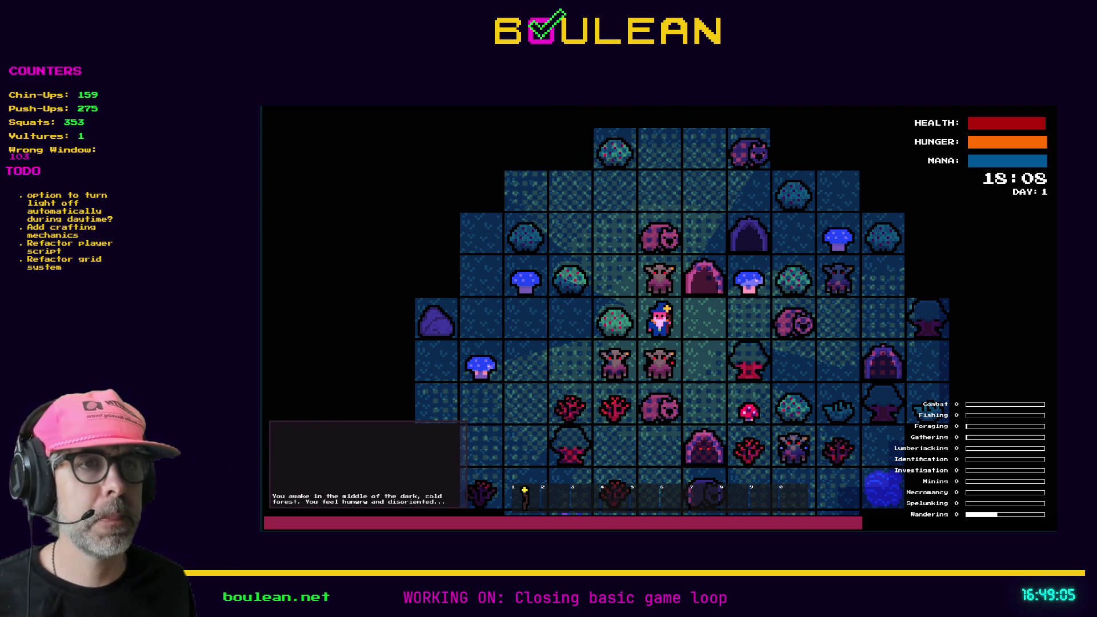
{"action": "key", "text": "F8"}
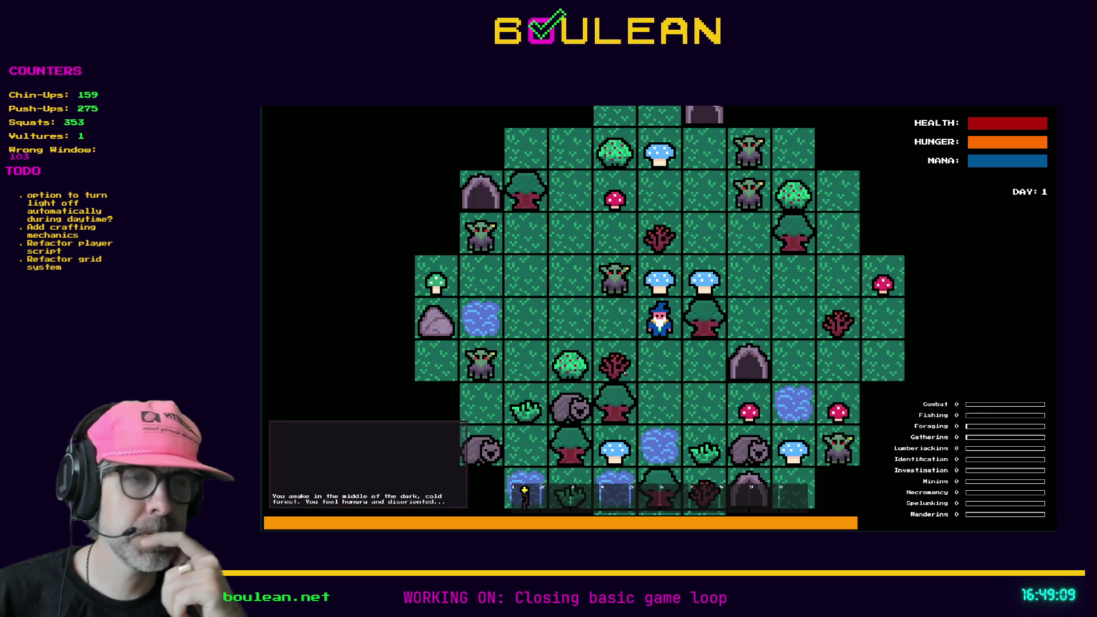
- Light the torch, gather the Blue Mushroom above the wizard, and try chopping the Sapling
{"action": "key", "text": "1"}
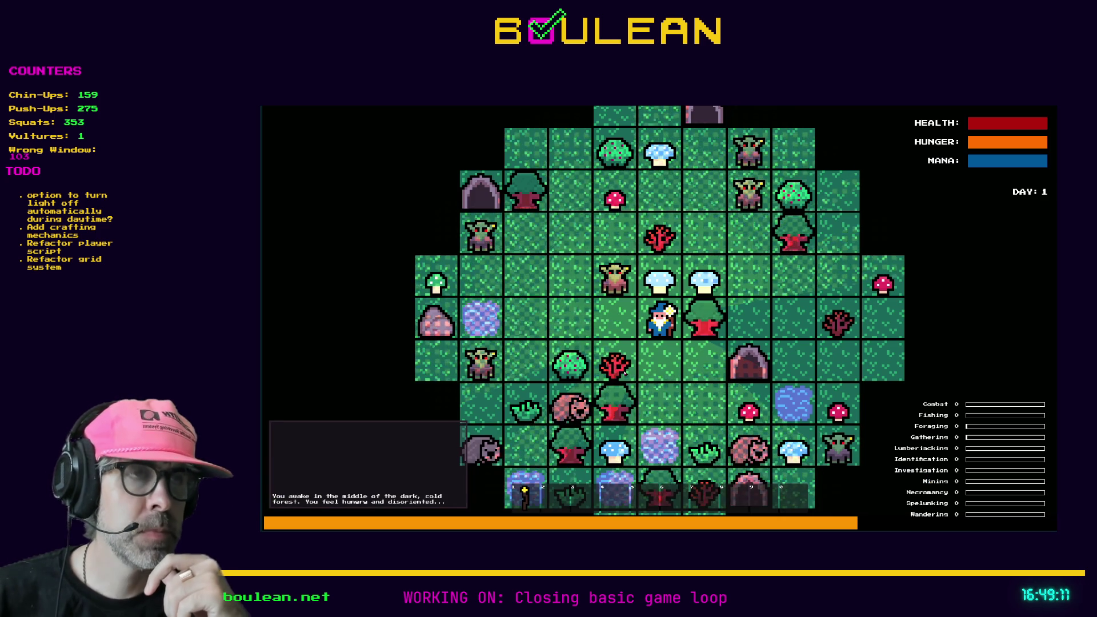
{"action": "key", "text": "Up"}
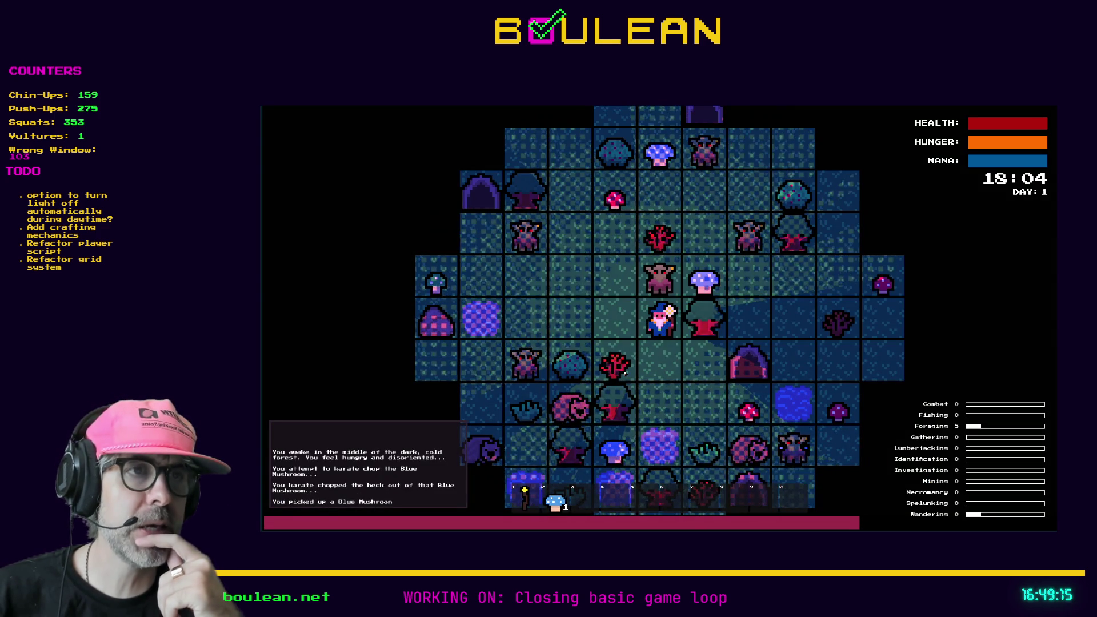
{"action": "key", "text": "Down"}
{"action": "key", "text": "Left"}
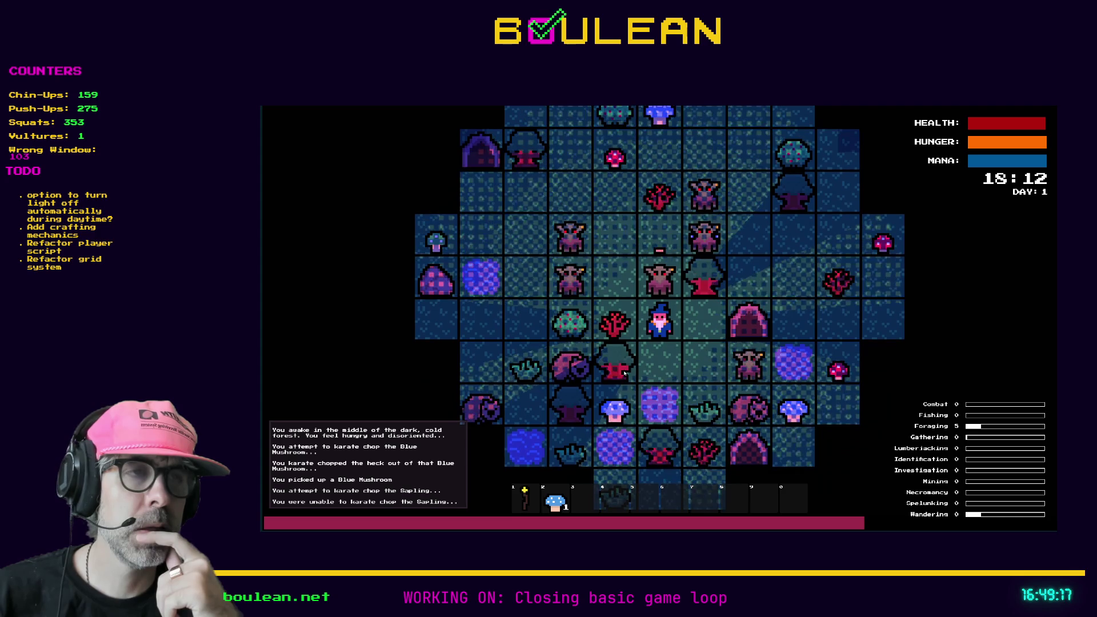
{"action": "key", "text": "Left"}
{"action": "key", "text": "Left"}
{"action": "key", "text": "Left"}
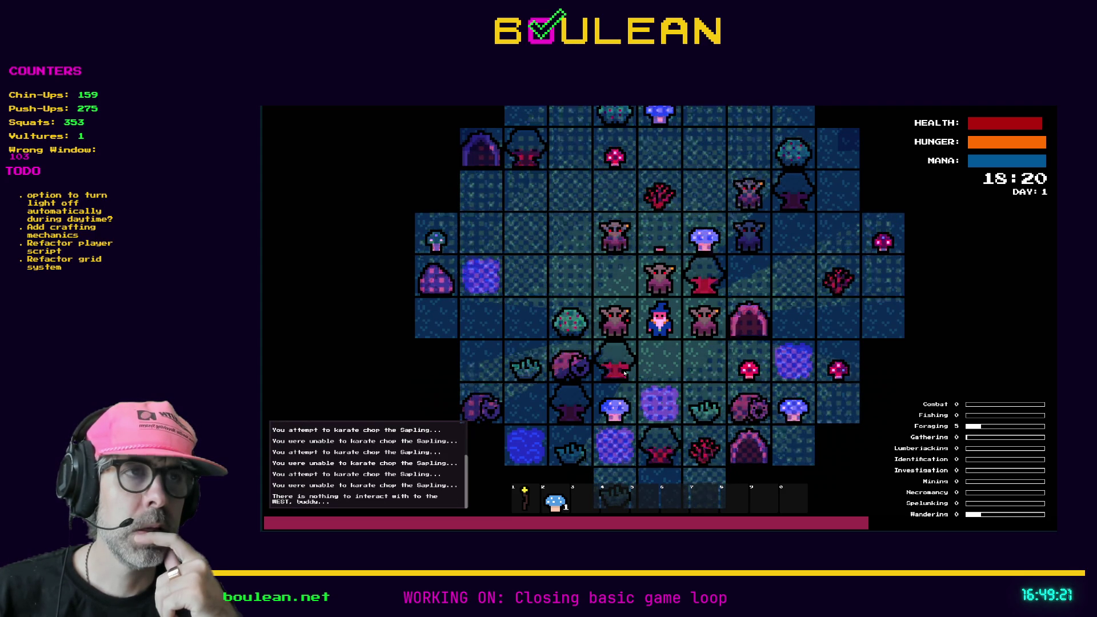
- Clear all goblins via the debug panel, then chop the Tree and the Grass Tuft
{"action": "key", "text": "grave"}
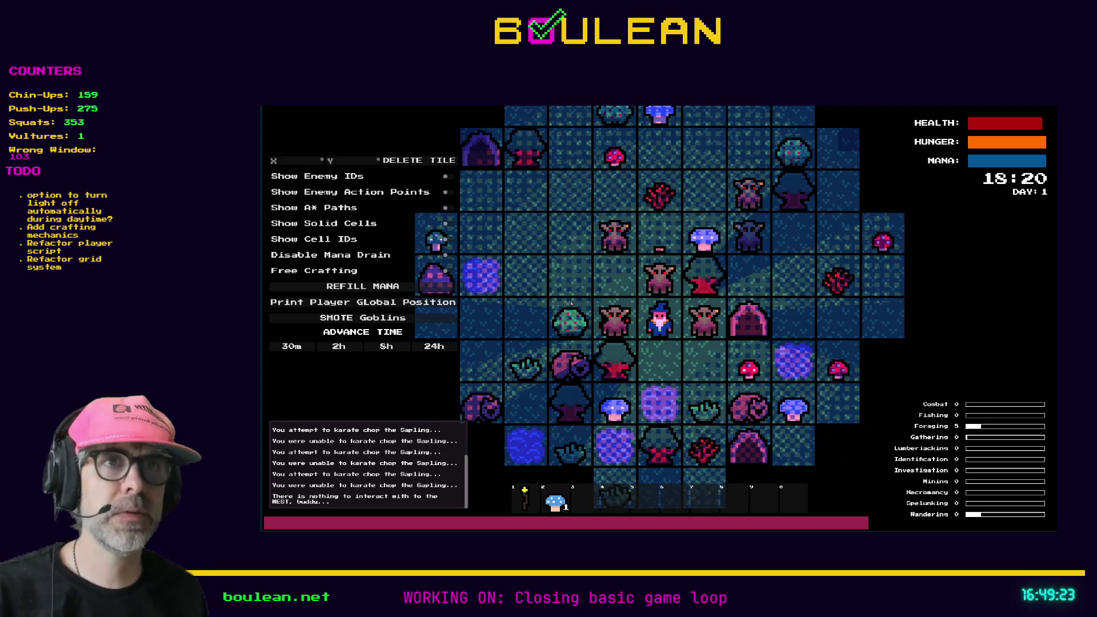
{"action": "left_click", "coordinate": [380, 322]}
{"action": "key", "text": "grave"}
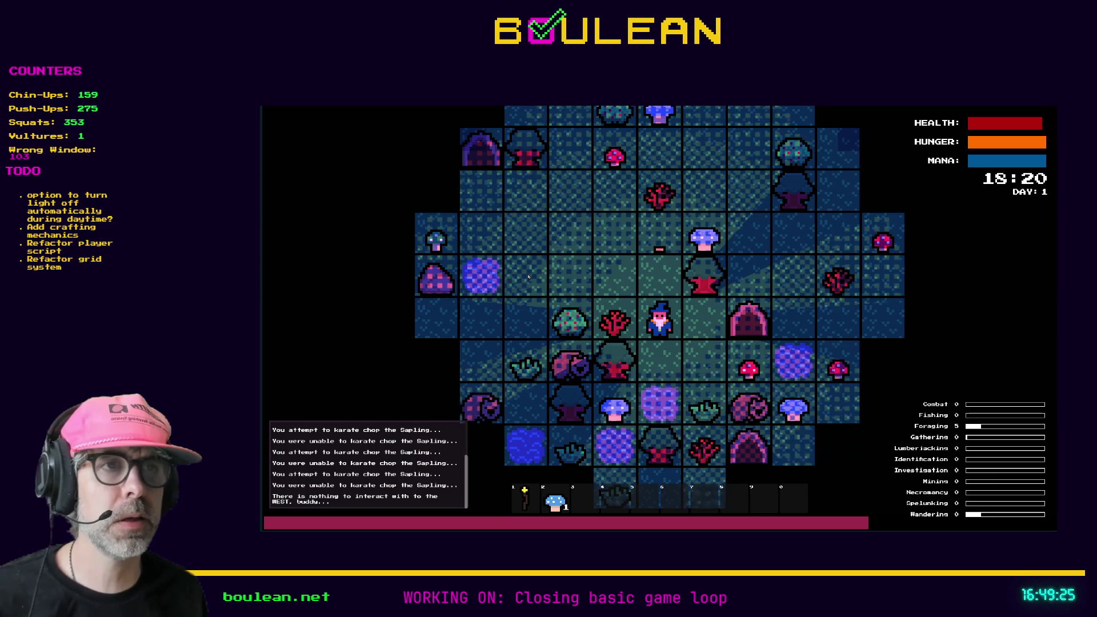
{"action": "key", "text": "Down"}
{"action": "key", "text": "Left"}
{"action": "key", "text": "Left"}
{"action": "key", "text": "Left"}
{"action": "key", "text": "Left"}
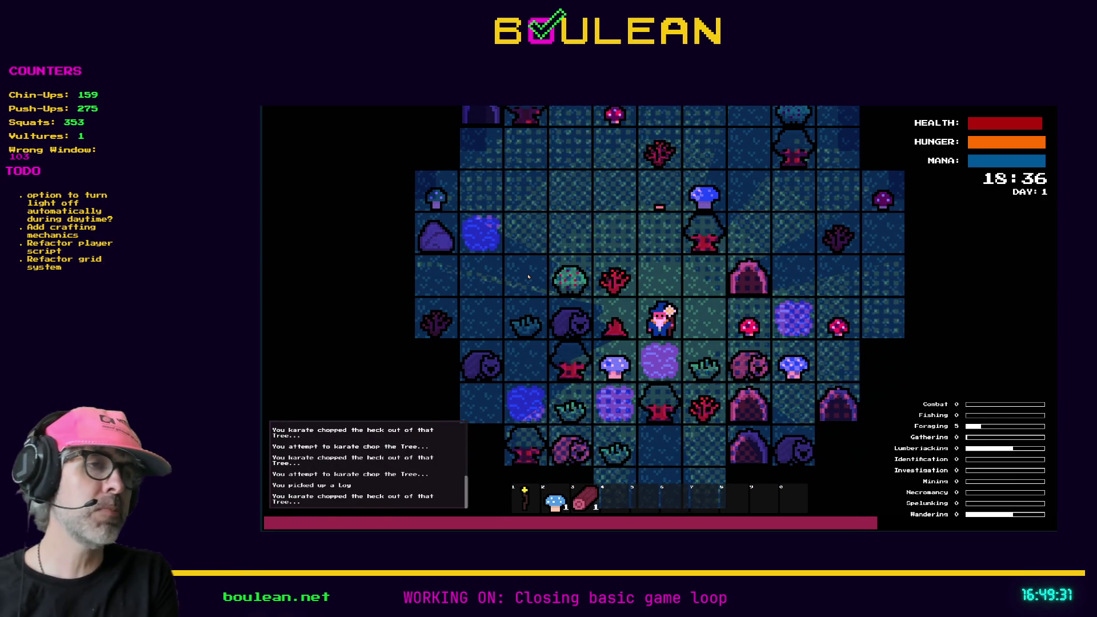
{"action": "key", "text": "Right"}
{"action": "key", "text": "Right"}
{"action": "key", "text": "Right"}
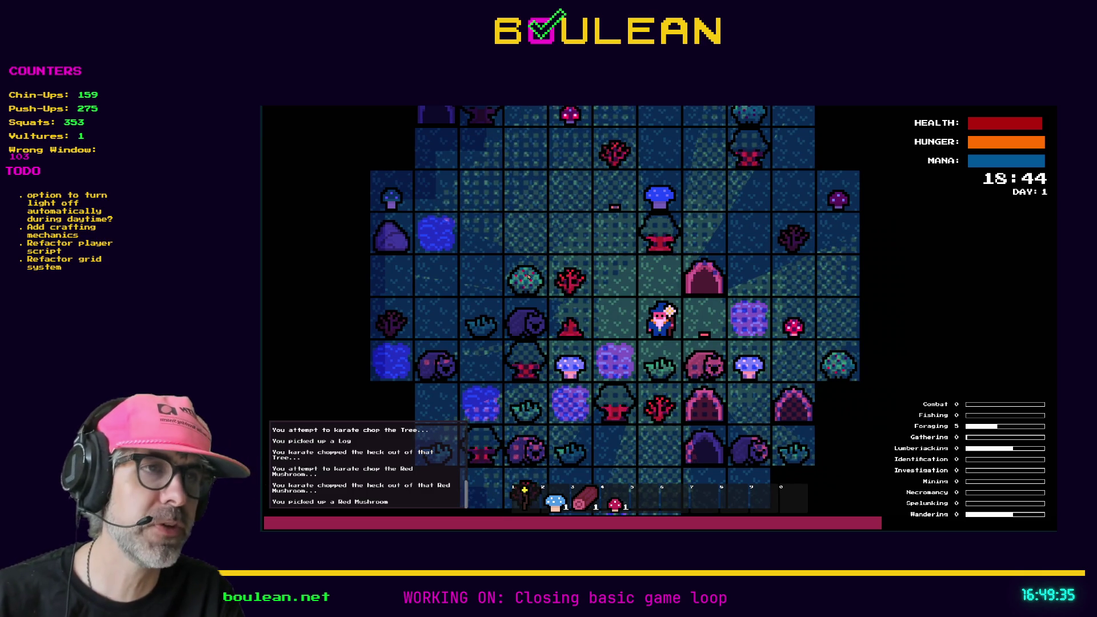
{"action": "key", "text": "Down"}
{"action": "key", "text": "Down"}
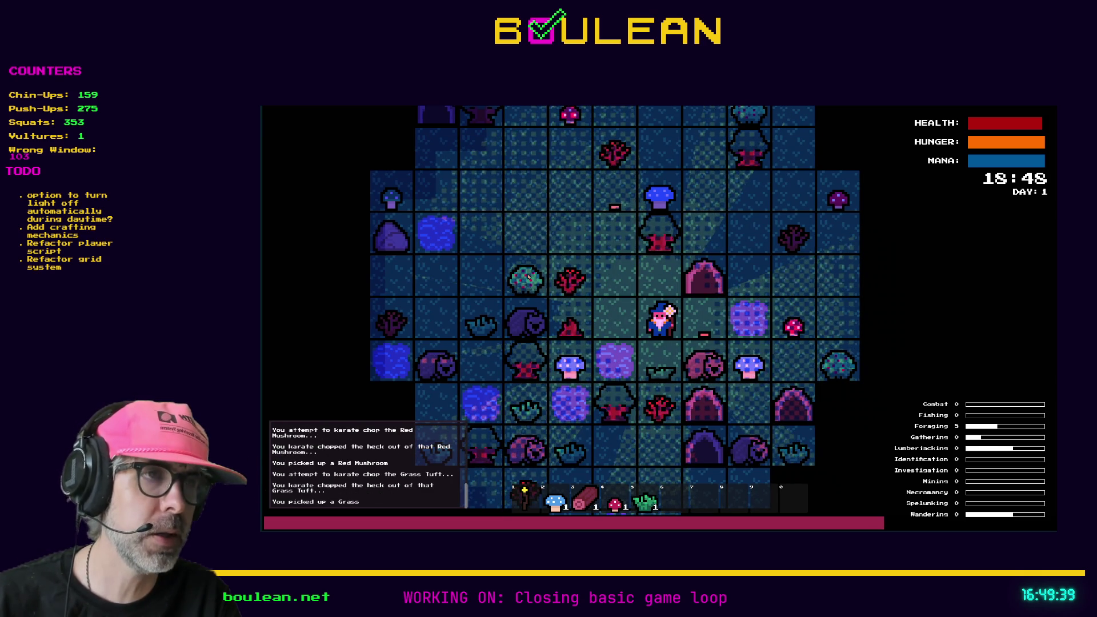
{"action": "key", "text": "Right"}
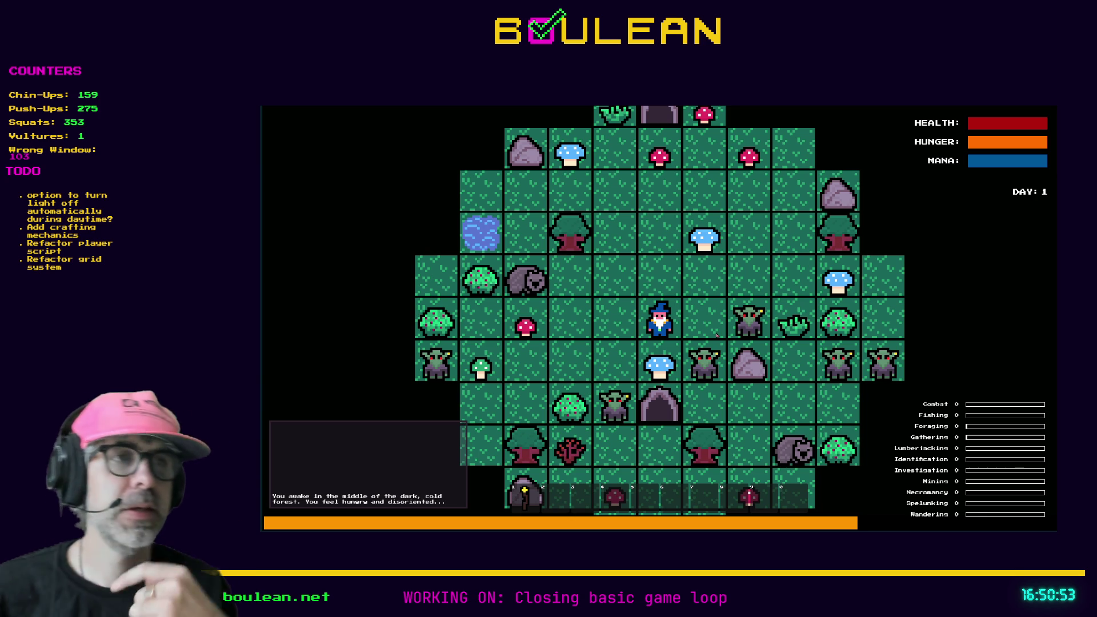
- Move the wizard up two tiles and remove every goblin from the debug menu
{"action": "key", "text": "Left"}
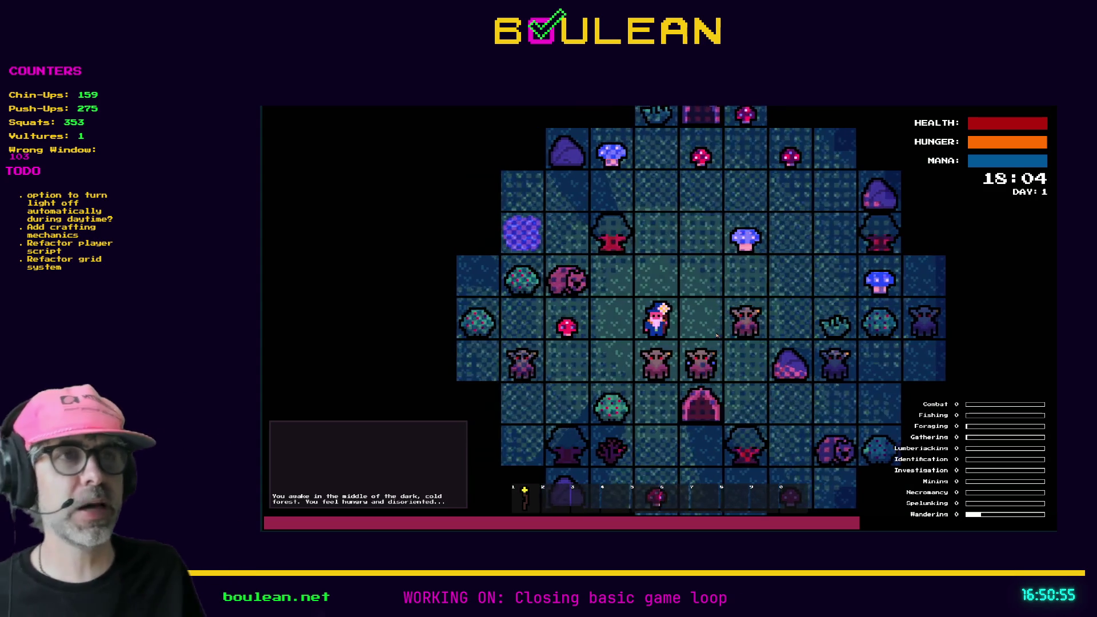
{"action": "key", "text": "Up"}
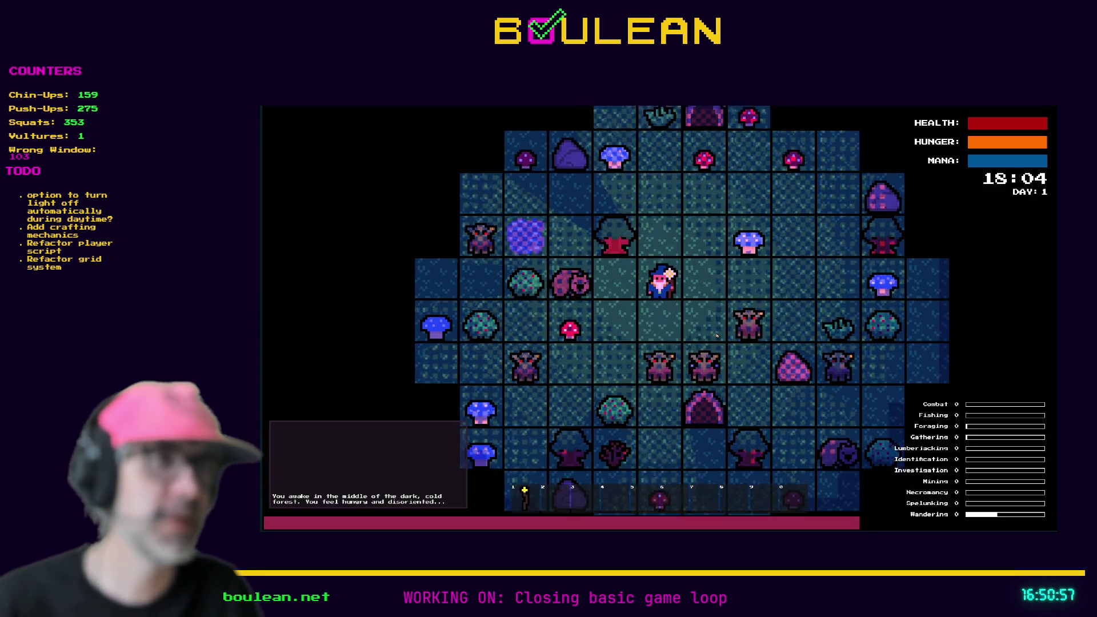
{"action": "key", "text": "Up"}
{"action": "key", "text": "Up"}
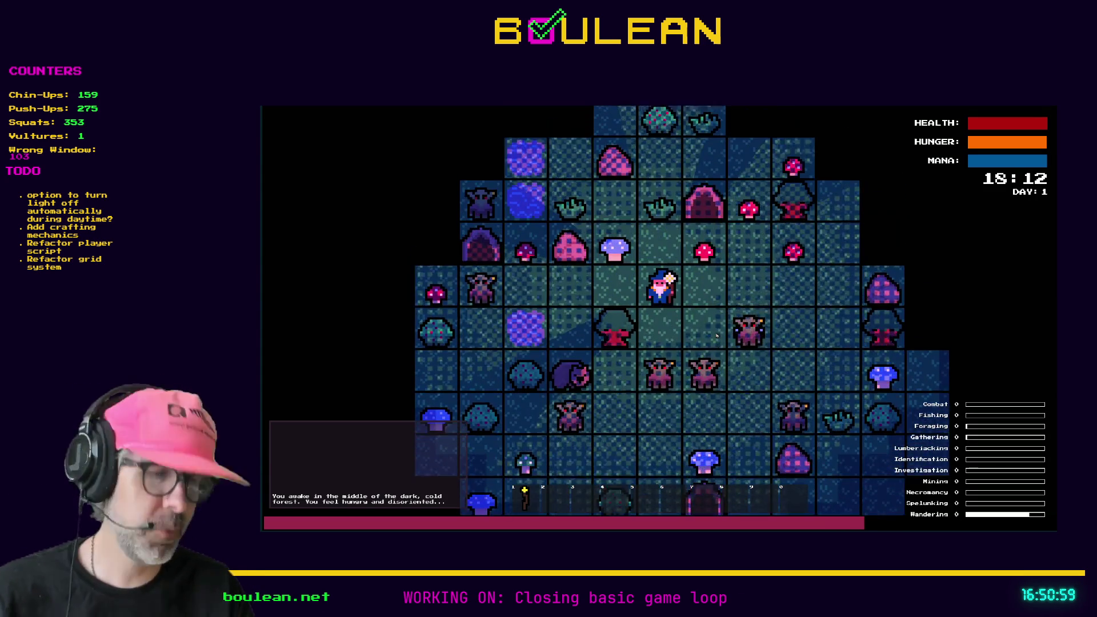
{"action": "key", "text": "F1"}
{"action": "left_click", "coordinate": [389, 318]}
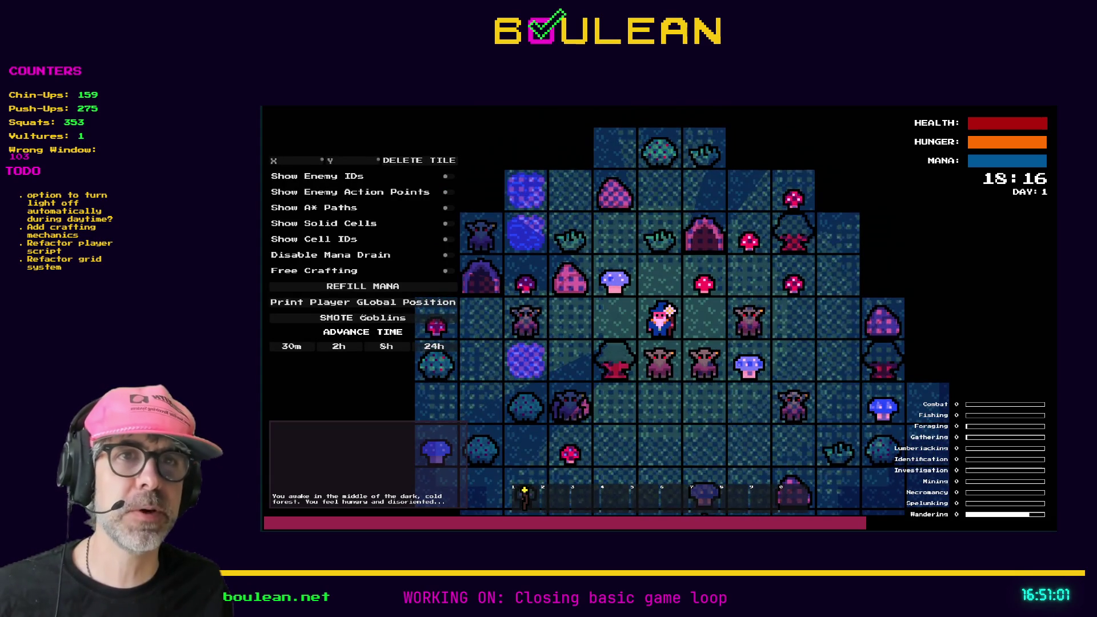
- Gather Grass, a red mushroom, a blue mushroom and rock pebbles, then advance the clock two hours
{"action": "key", "text": "Up"}
{"action": "key", "text": "Up"}
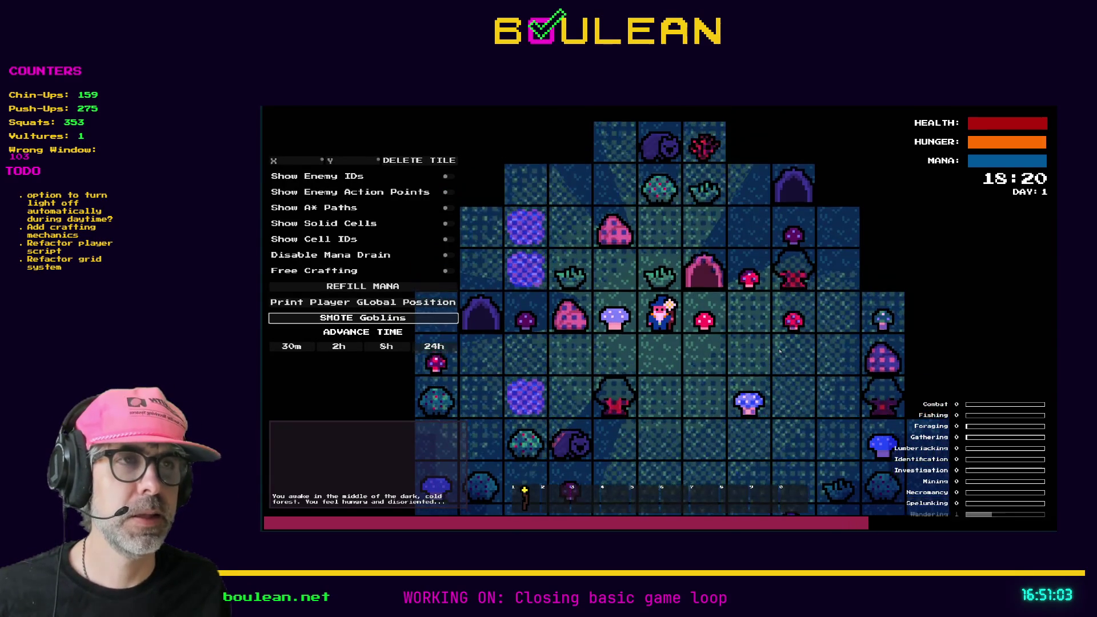
{"action": "key", "text": "Up"}
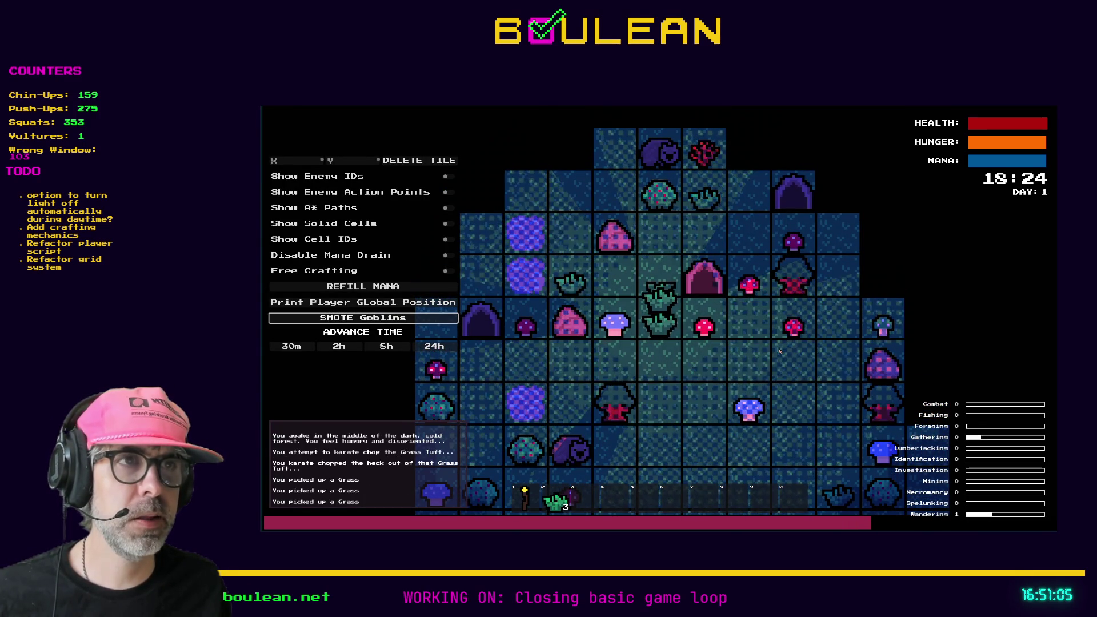
{"action": "key", "text": "Right"}
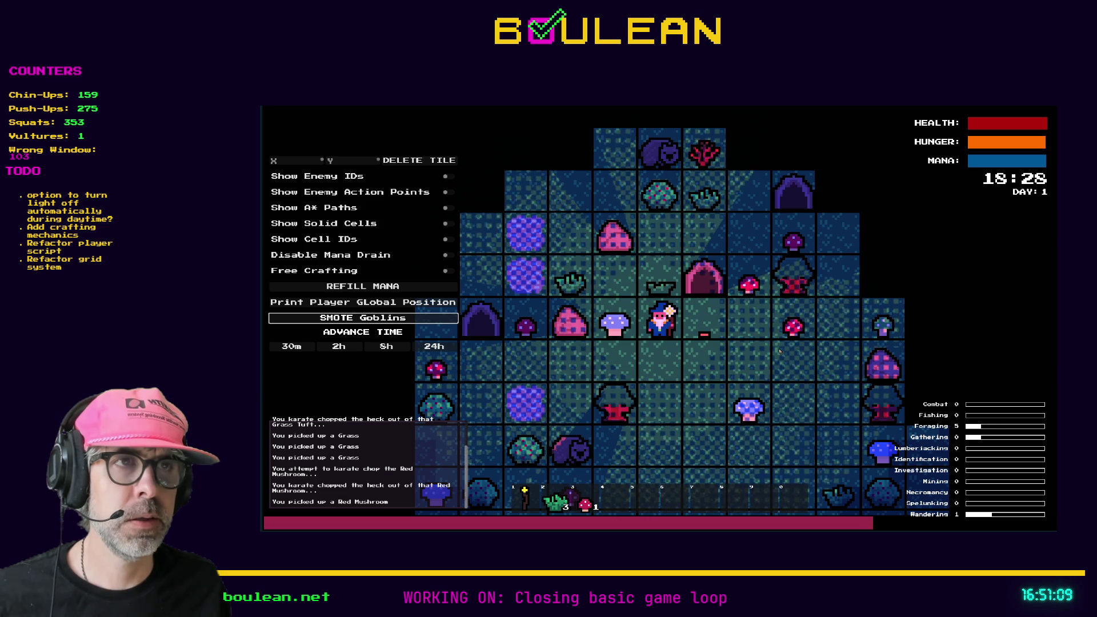
{"action": "key", "text": "Left"}
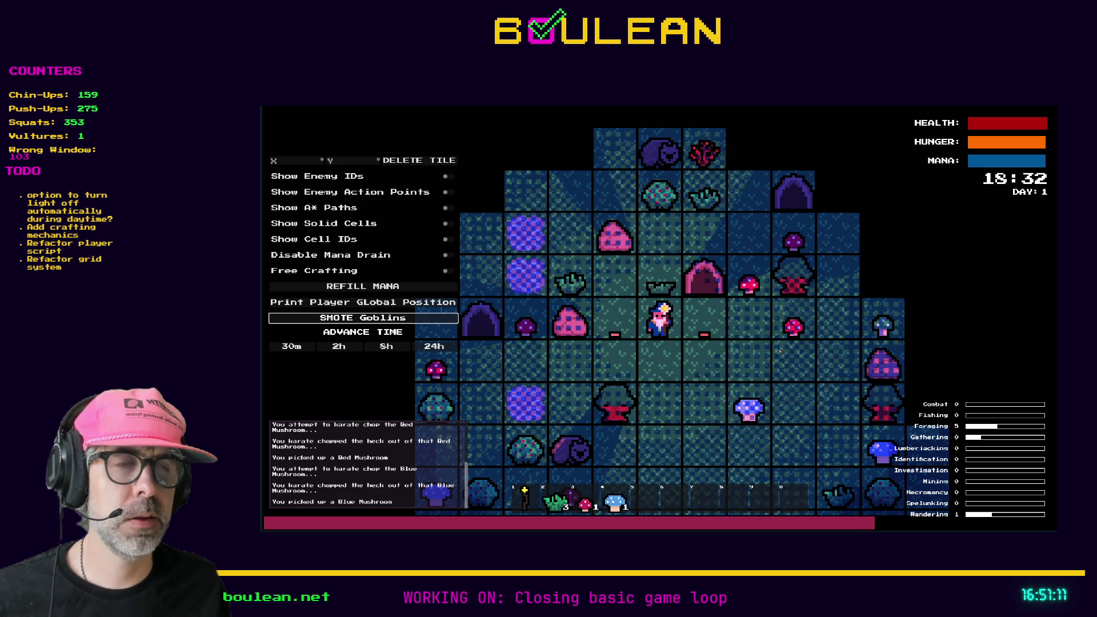
{"action": "key", "text": "Left"}
{"action": "key", "text": "Left"}
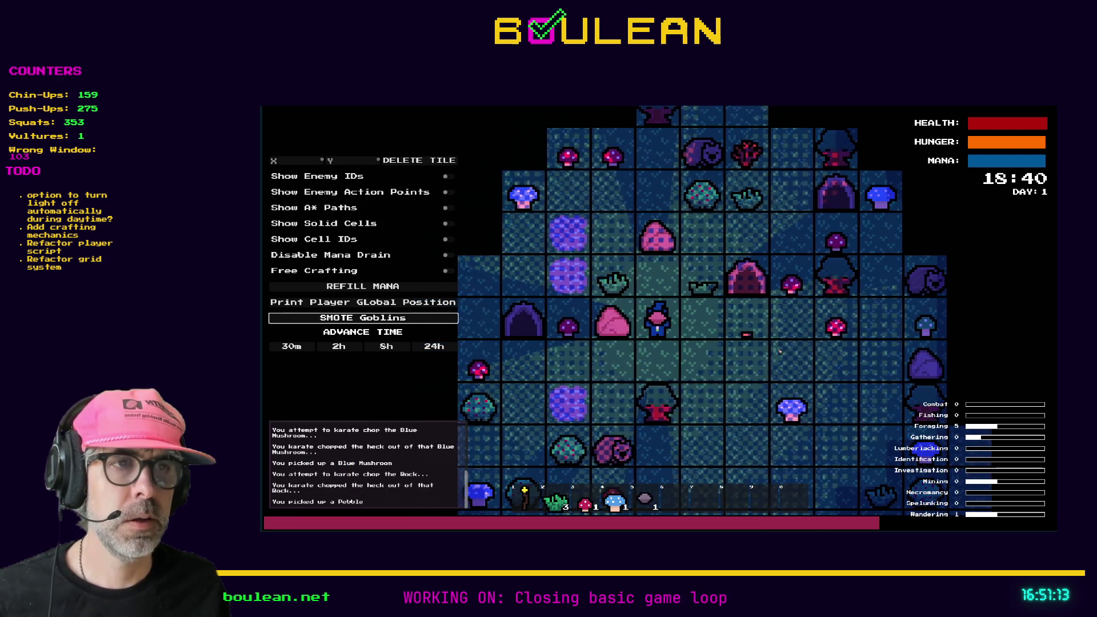
{"action": "left_click", "coordinate": [360, 346]}
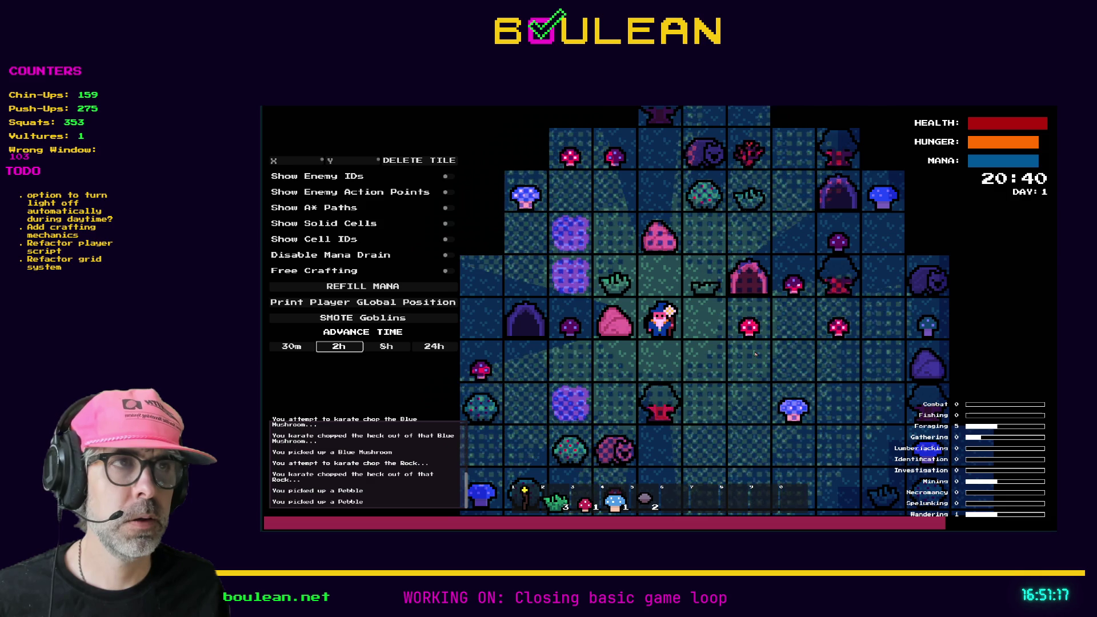
- Gather two Red Mushrooms and chop the tree above the wizard until it falls
{"action": "key", "text": "Right"}
{"action": "key", "text": "Right"}
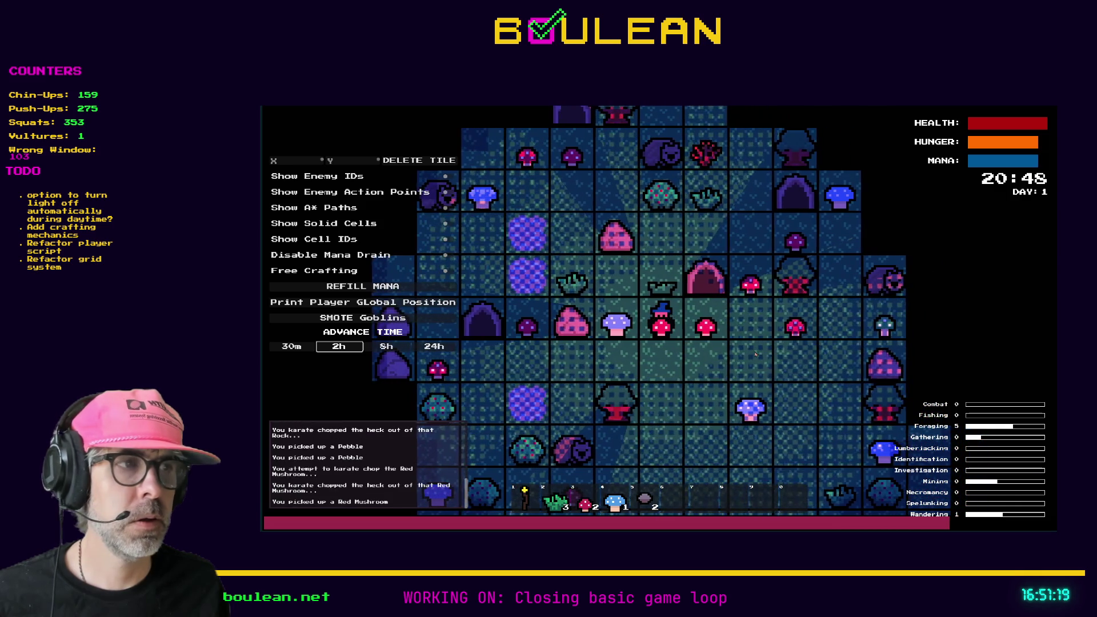
{"action": "key", "text": "Right"}
{"action": "key", "text": "Right"}
{"action": "key", "text": "Right"}
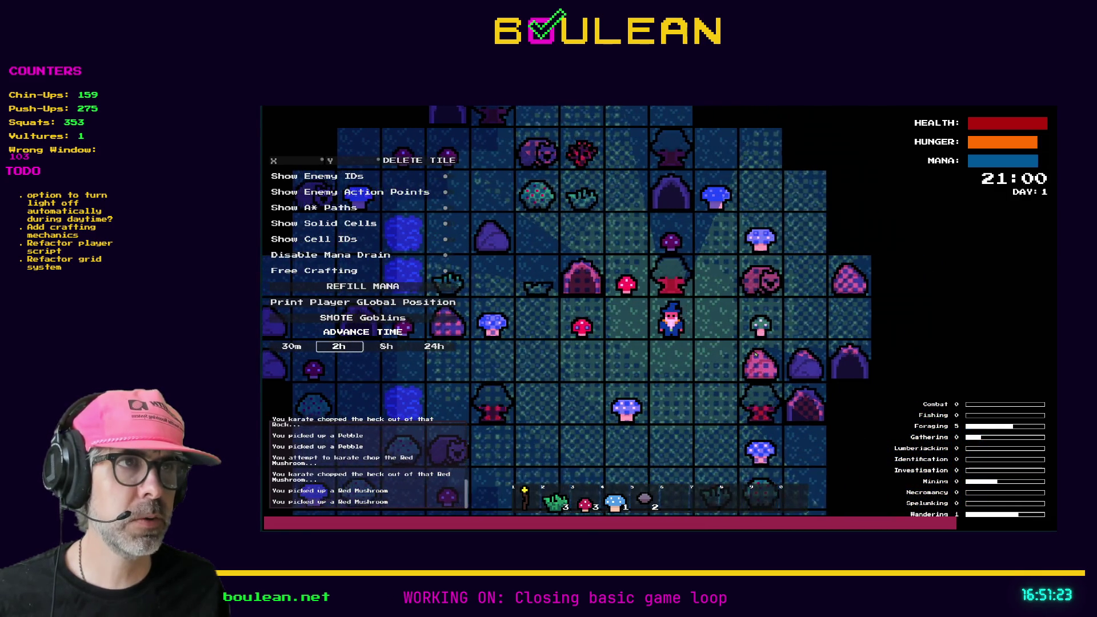
{"action": "key", "text": "Up"}
{"action": "key", "text": "Up"}
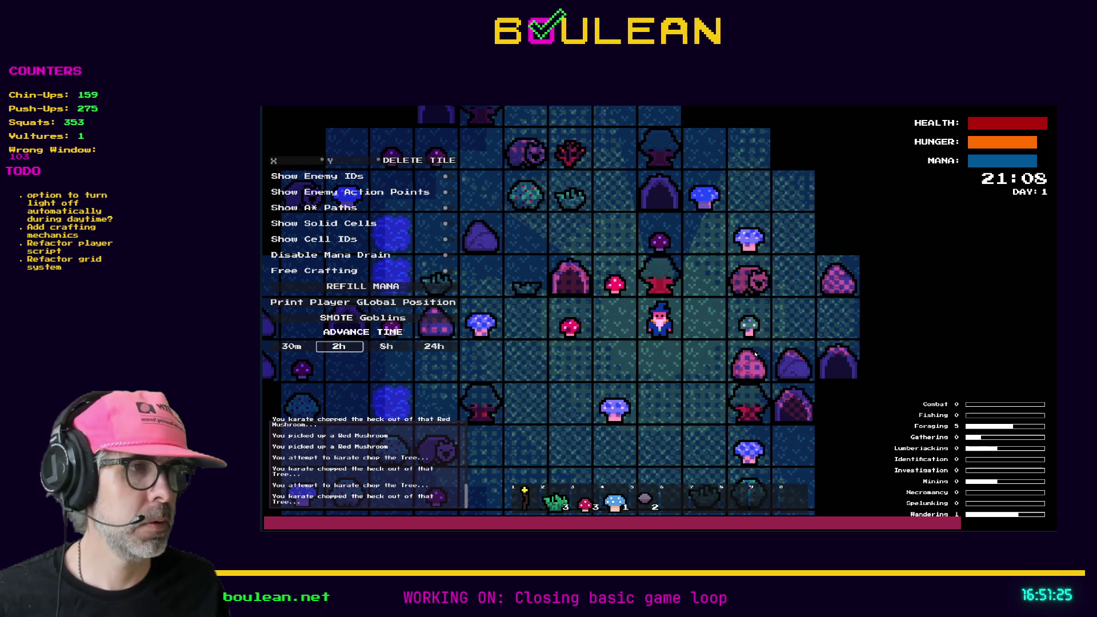
{"action": "key", "text": "Up"}
{"action": "key", "text": "Right"}
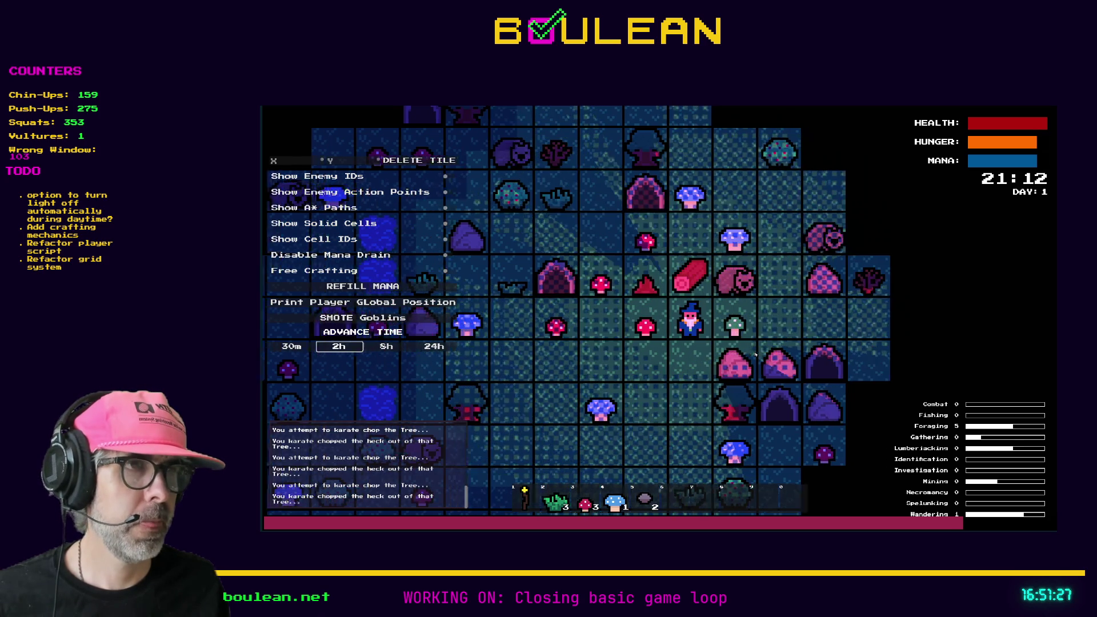
- Collect the logs and the blue mushroom, then stop the running game
{"action": "key", "text": "Up"}
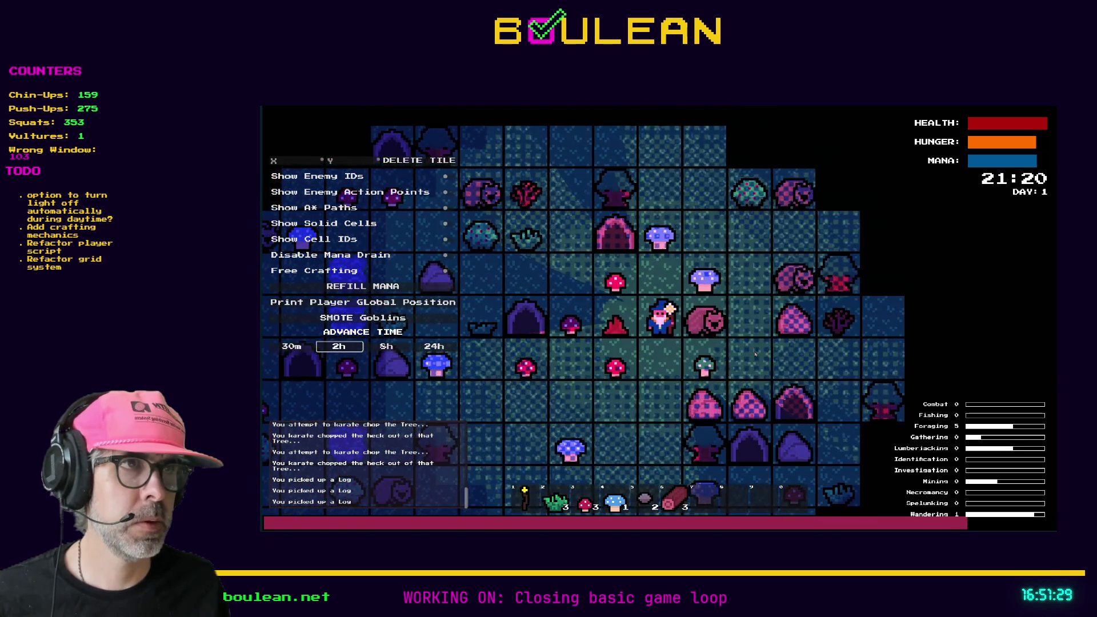
{"action": "key", "text": "Up"}
{"action": "key", "text": "Right"}
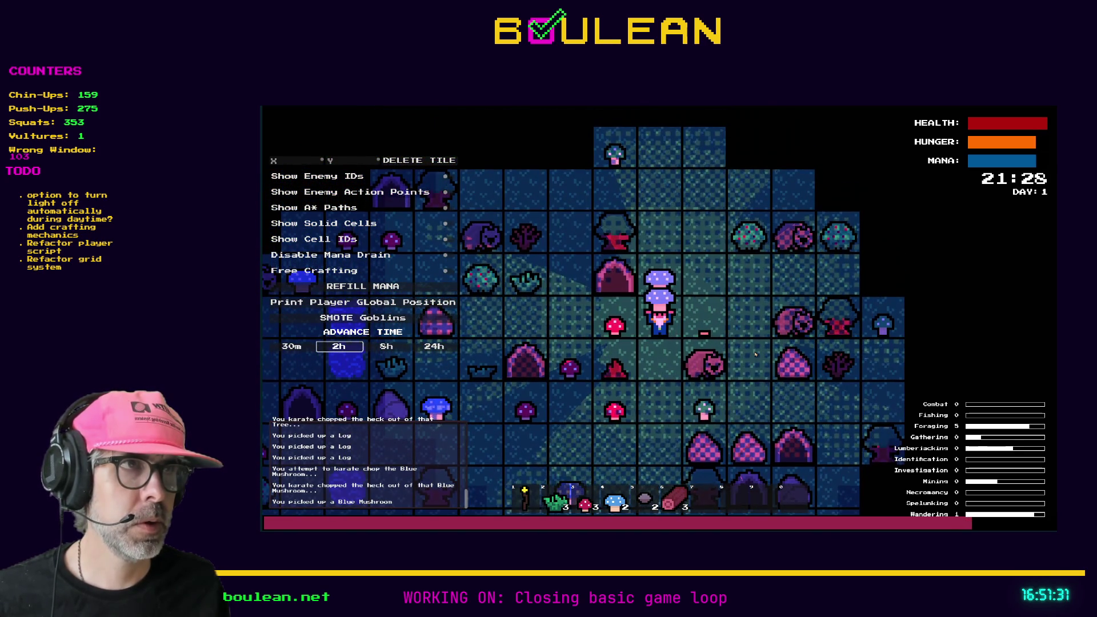
{"action": "key", "text": "Up"}
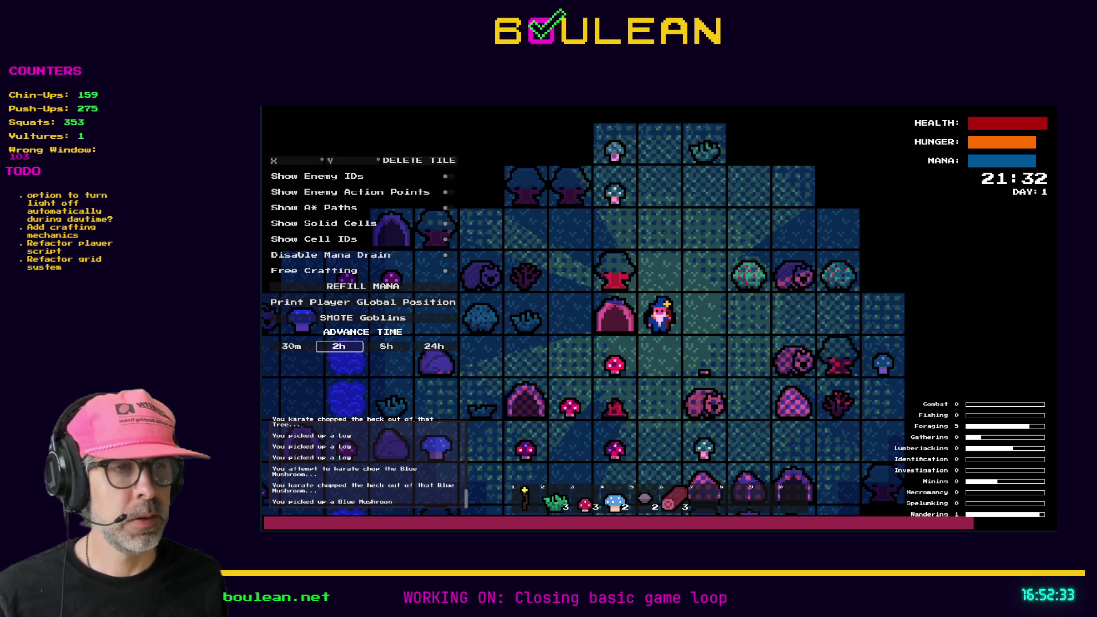
{"action": "key", "text": "F8"}
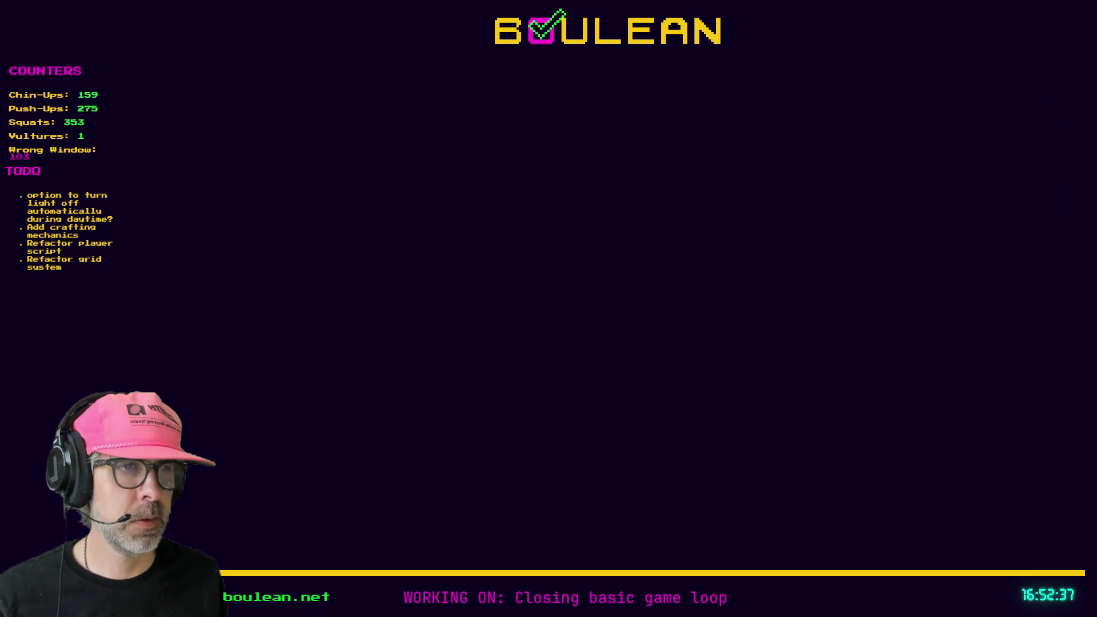
- Load Rogue's Steam store page in a new browser tab and show its third screenshot
{"action": "key", "text": "alt+Tab"}
{"action": "key", "text": "ctrl+t"}
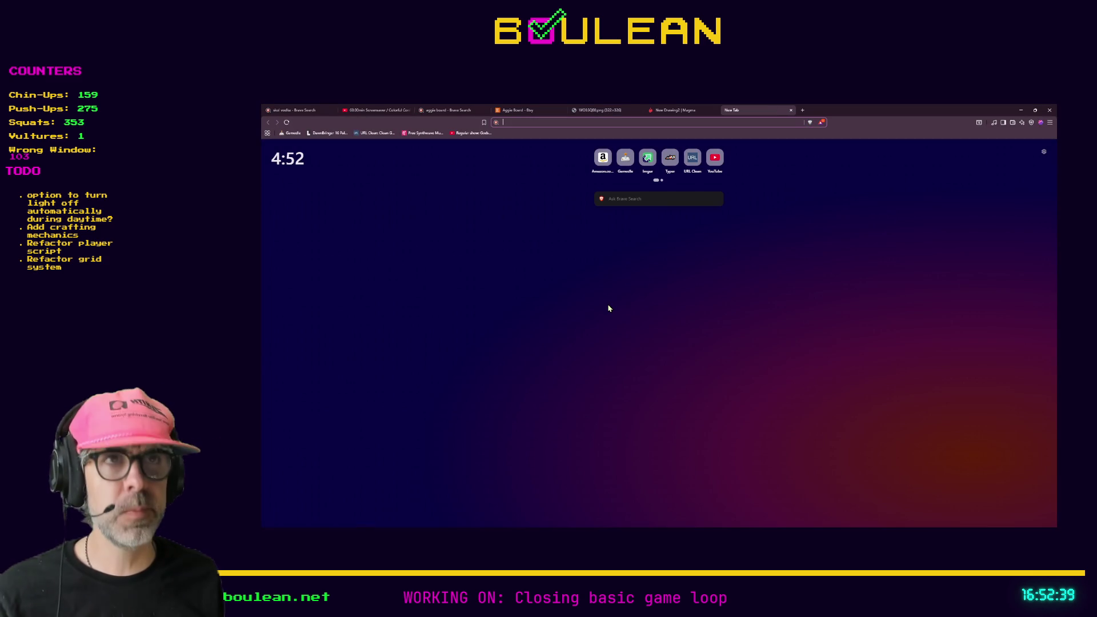
{"action": "key", "text": "ctrl+v"}
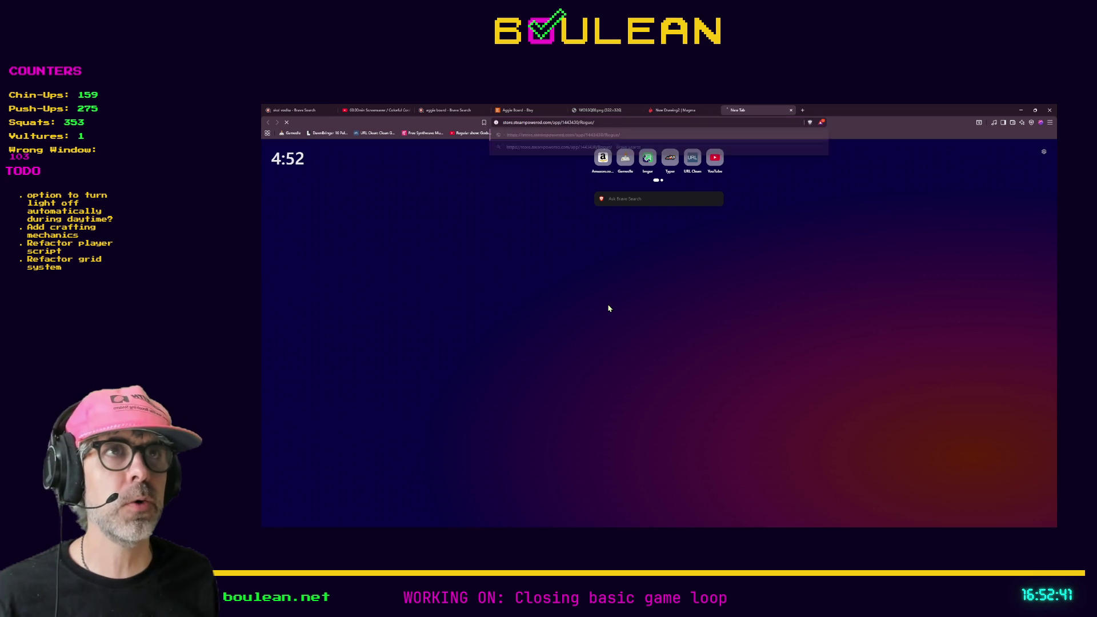
{"action": "key", "text": "Return"}
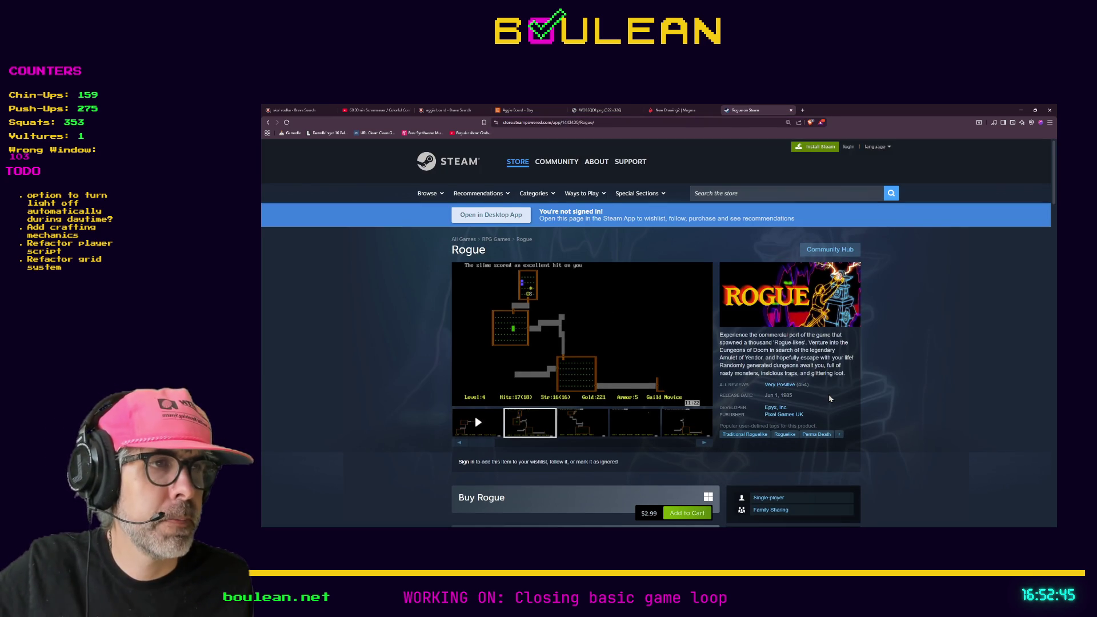
{"action": "scroll", "coordinate": [830, 398], "scroll_direction": "down", "scroll_amount": 1}
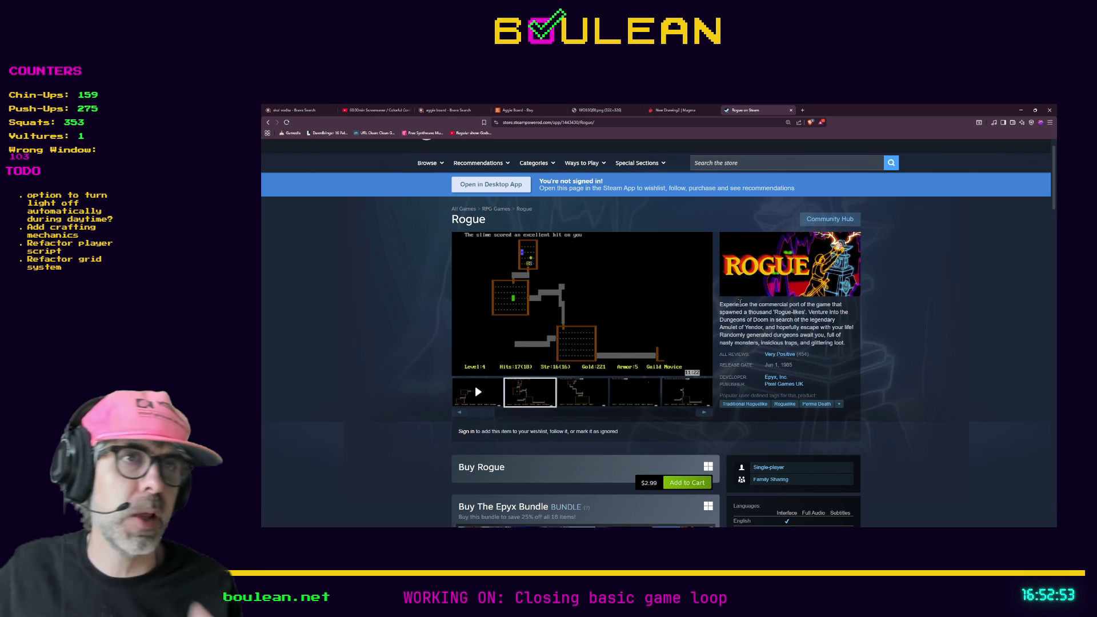
{"action": "left_click", "coordinate": [580, 399]}
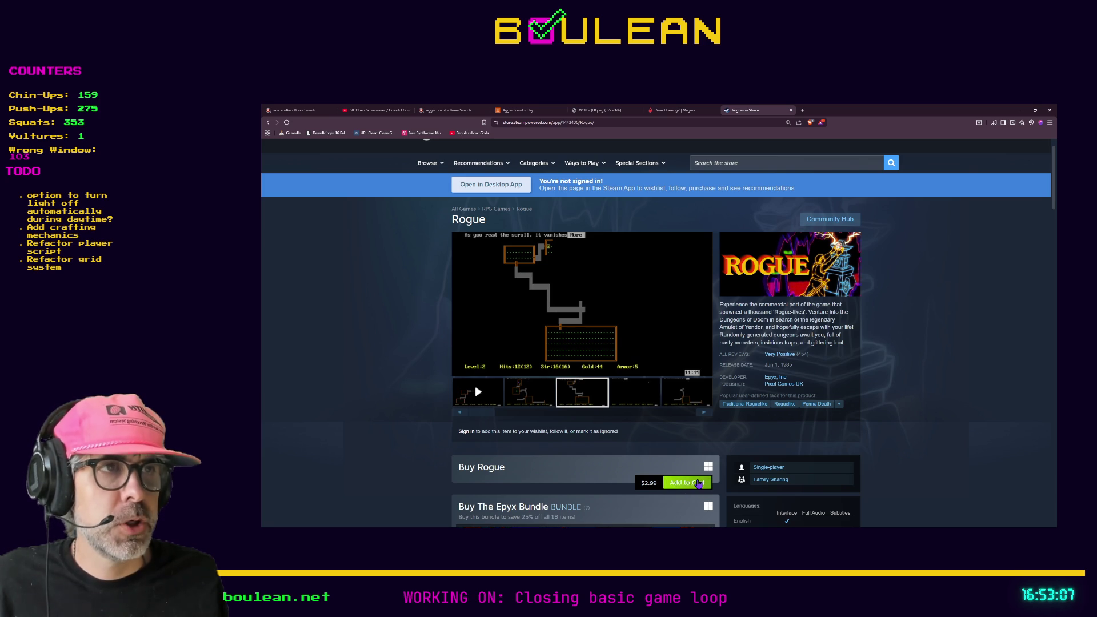
- Highlight Rogue's description text on the store page, then clear the selection
{"action": "mouse_move", "coordinate": [845, 353]}
{"action": "left_mouse_down"}
{"action": "mouse_move", "coordinate": [721, 335]}
{"action": "mouse_move", "coordinate": [721, 305]}
{"action": "left_mouse_up"}
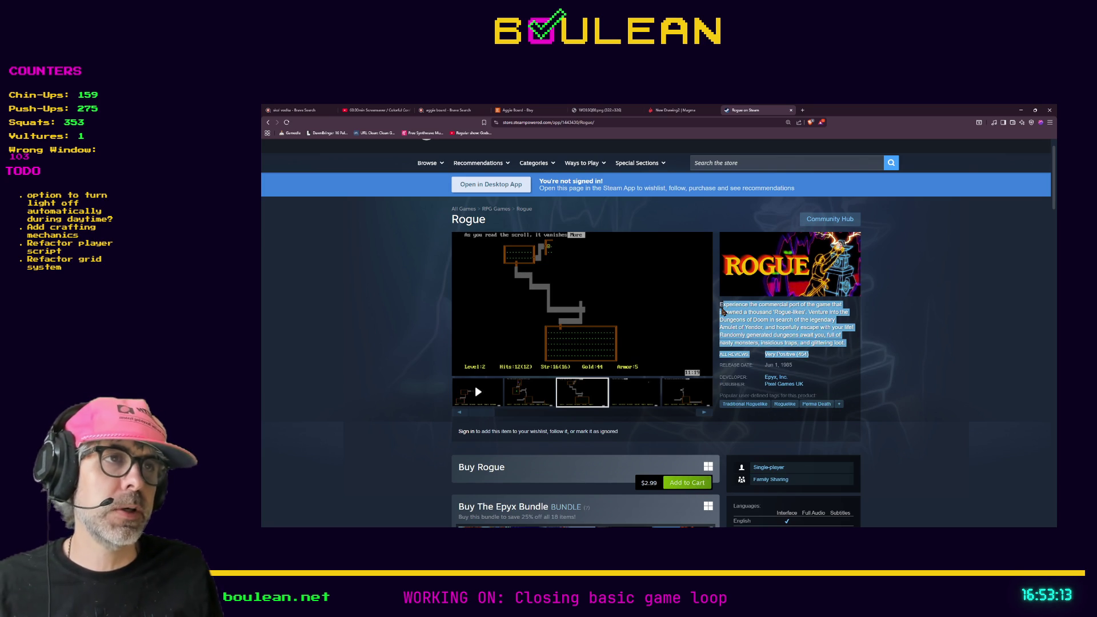
{"action": "left_click", "coordinate": [719, 303]}
{"action": "left_click_drag", "start_coordinate": [720, 304], "coordinate": [852, 340]}
{"action": "left_click", "coordinate": [835, 354]}
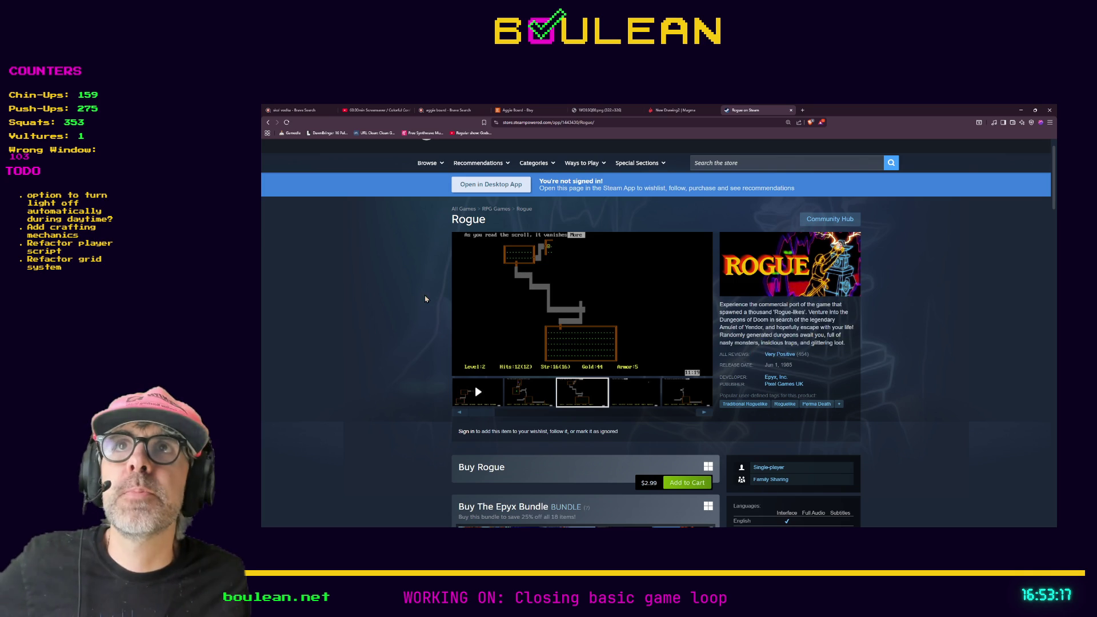
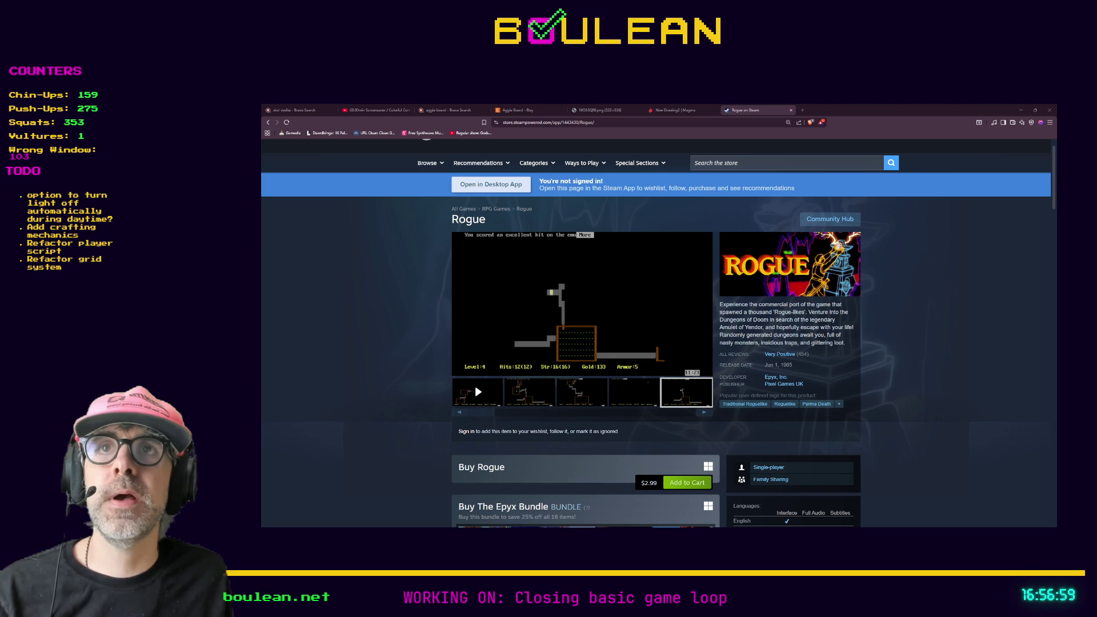
- Load the copied Finding Fern Steam store link in a new browser tab
{"action": "key", "text": "ctrl+t"}
{"action": "key", "text": "ctrl+v"}
{"action": "key", "text": "Return"}
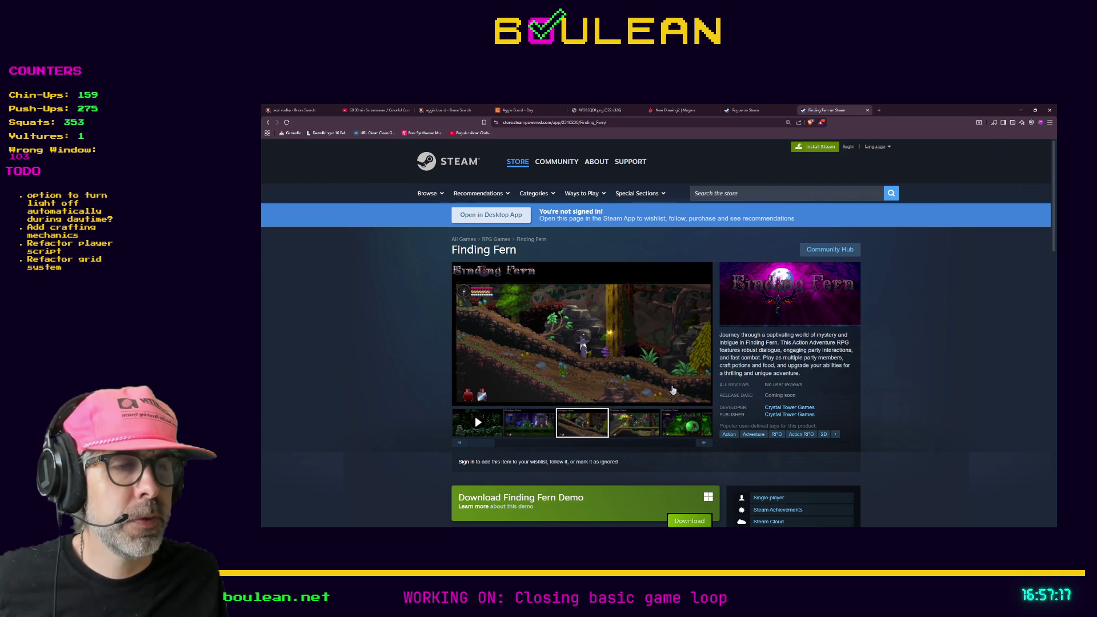
- Show Finding Fern's Official Trailer 2 in the main viewer and play it full screen
{"action": "left_click", "coordinate": [491, 432]}
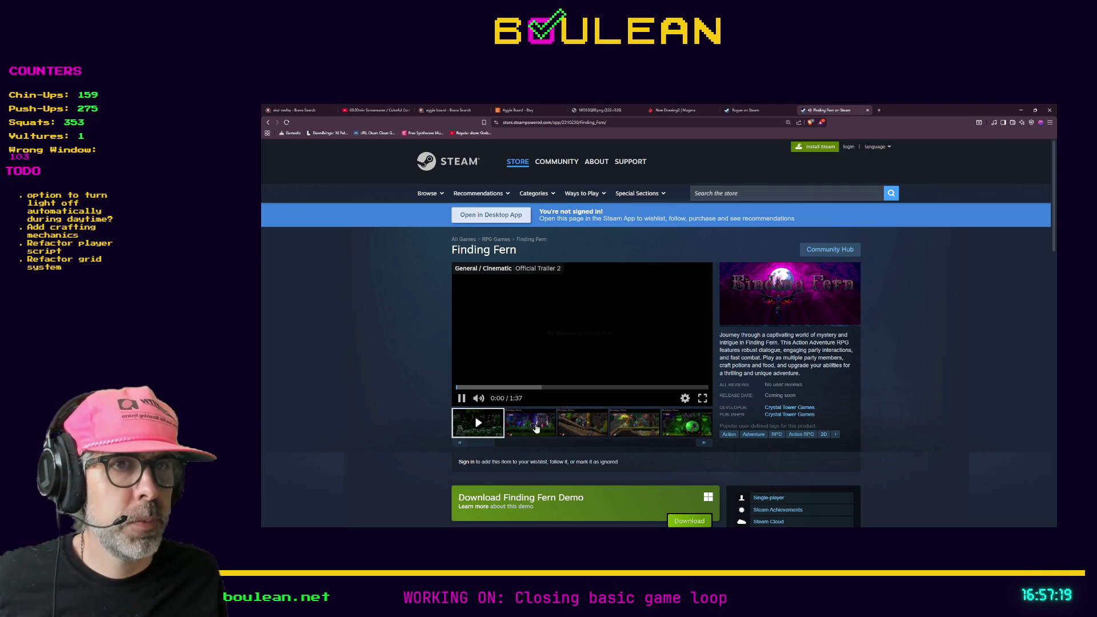
{"action": "left_click", "coordinate": [684, 398]}
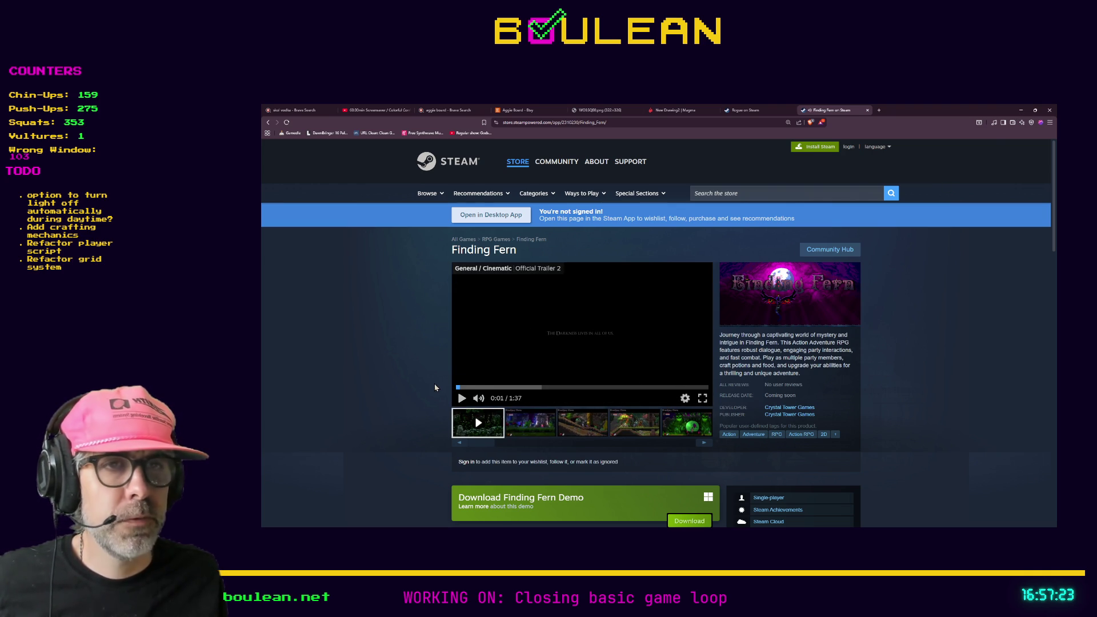
{"action": "left_click", "coordinate": [684, 398]}
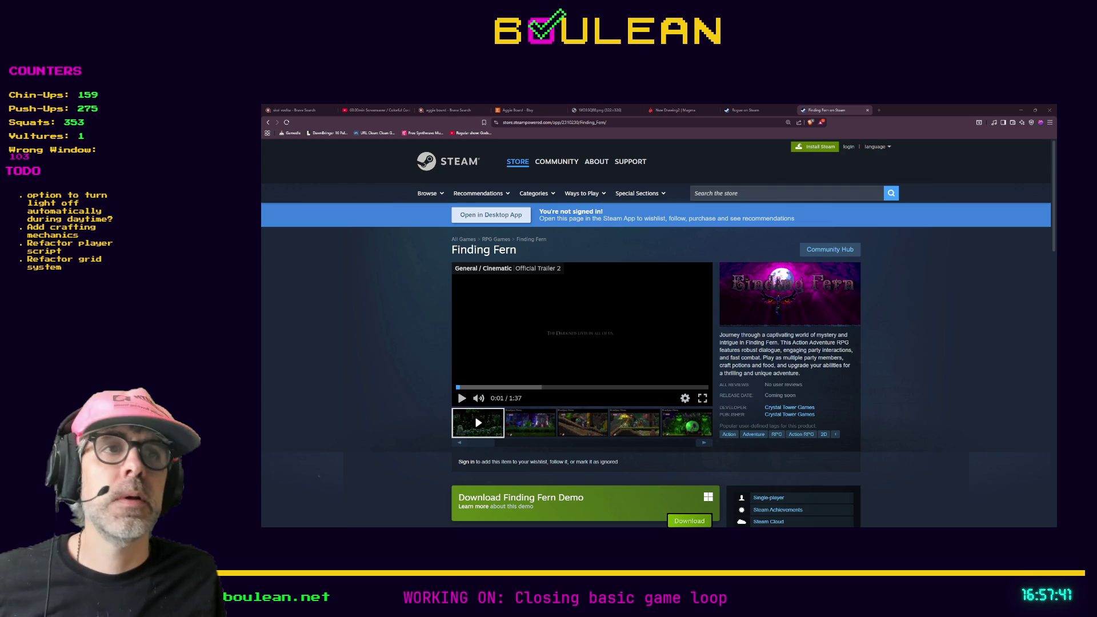
{"action": "left_click", "coordinate": [702, 399]}
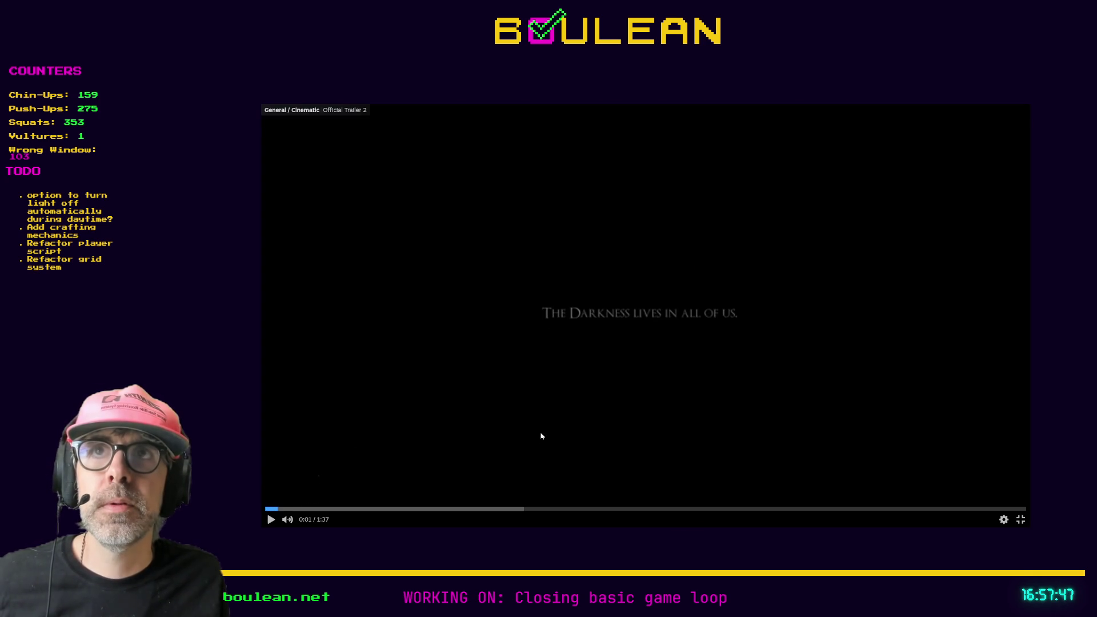
{"action": "left_click", "coordinate": [1020, 519]}
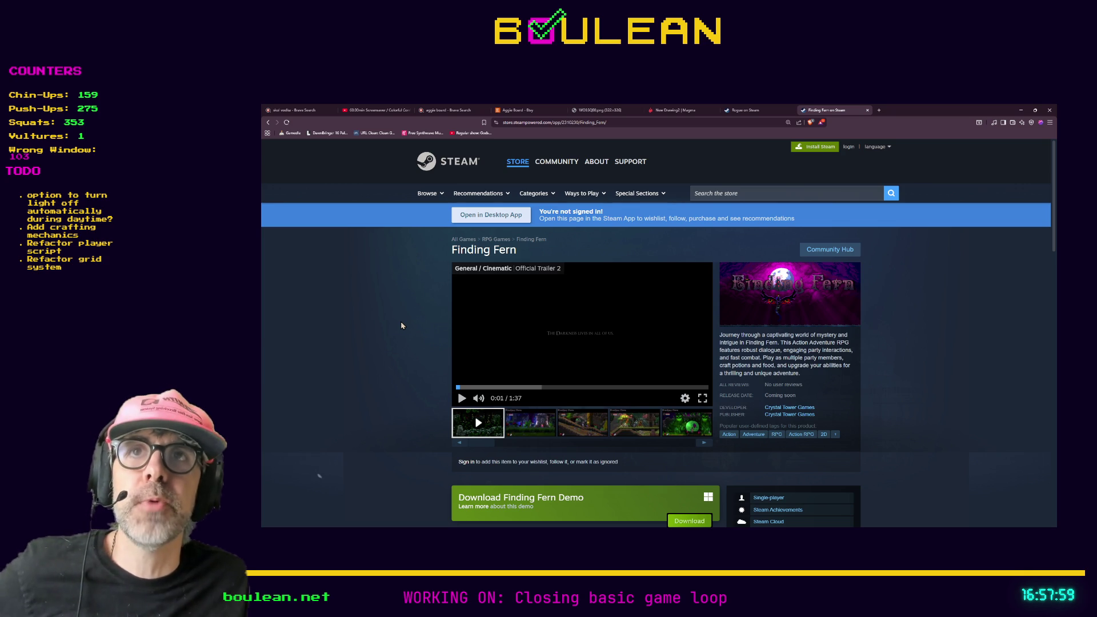
{"action": "left_click", "coordinate": [702, 398]}
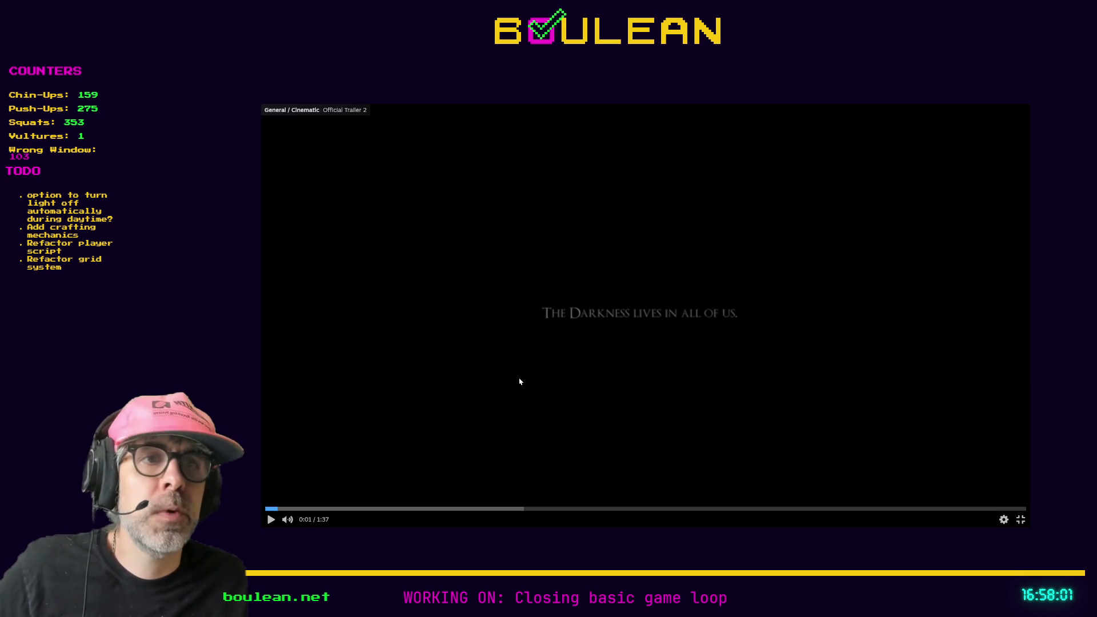
- Play the trailer, then open a blank new browser tab and minimize the browser
{"action": "left_click", "coordinate": [271, 519]}
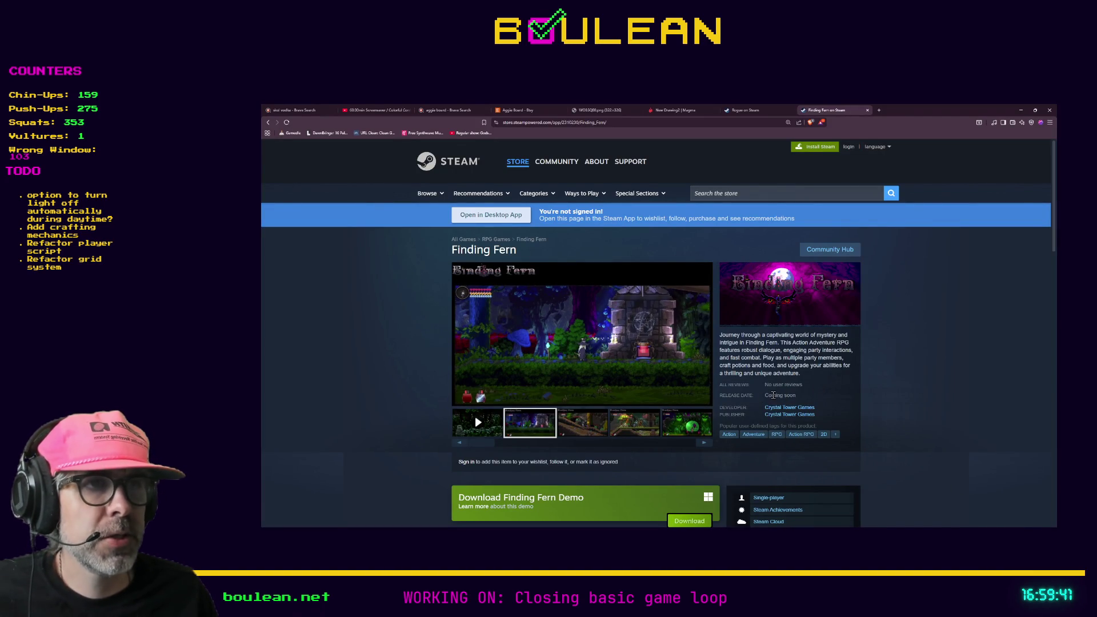
{"action": "left_click_drag", "start_coordinate": [775, 394], "coordinate": [796, 395]}
{"action": "left_click", "coordinate": [798, 399]}
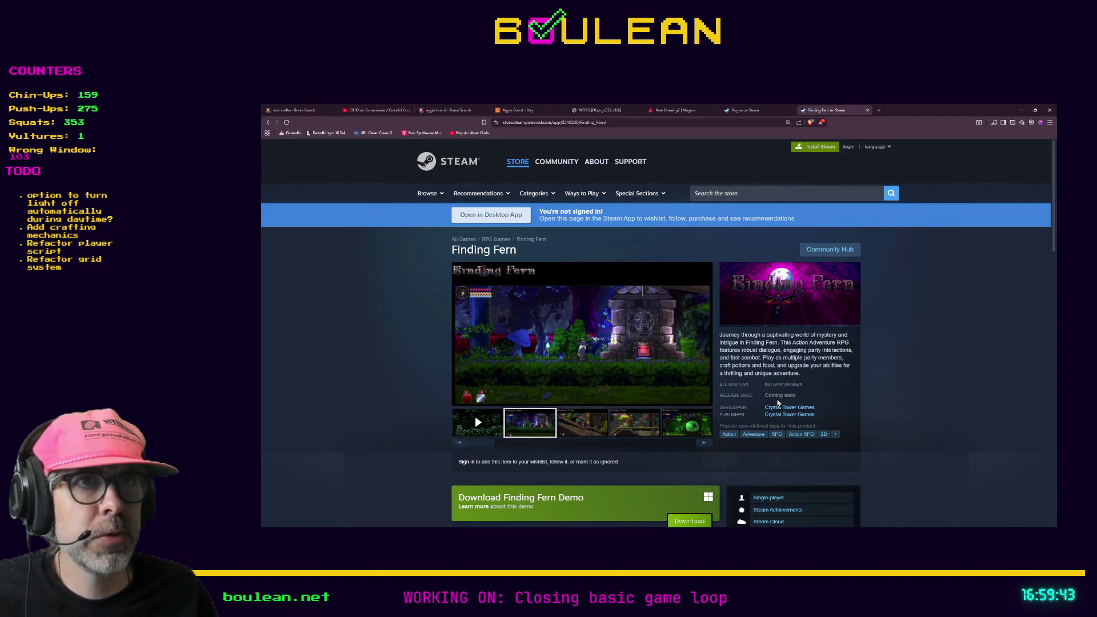
{"action": "left_click", "coordinate": [879, 110]}
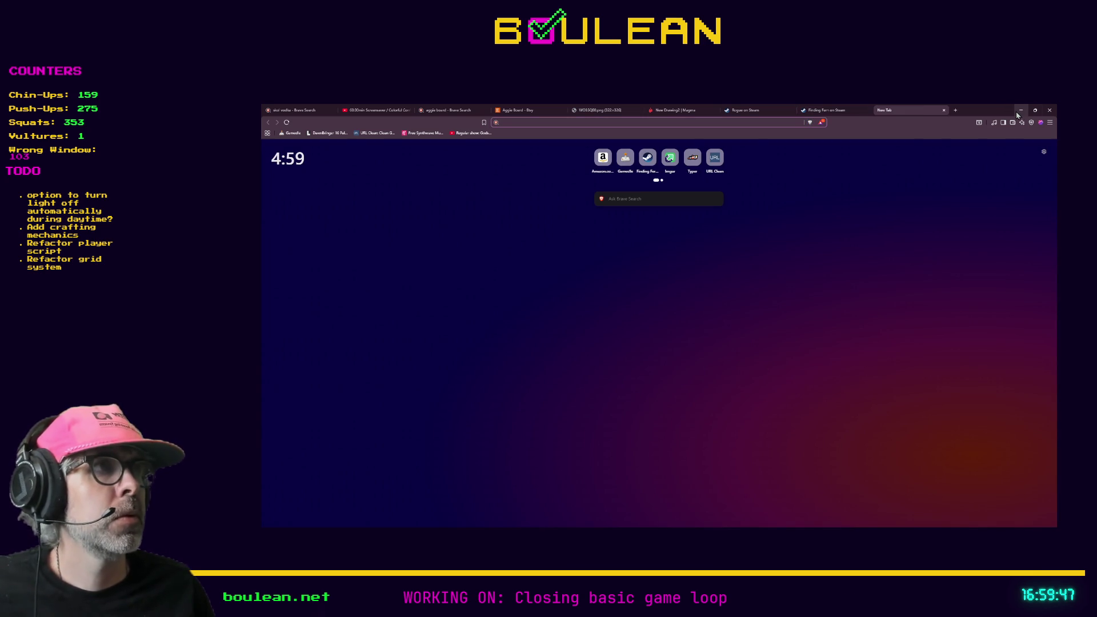
{"action": "left_click", "coordinate": [1020, 110]}
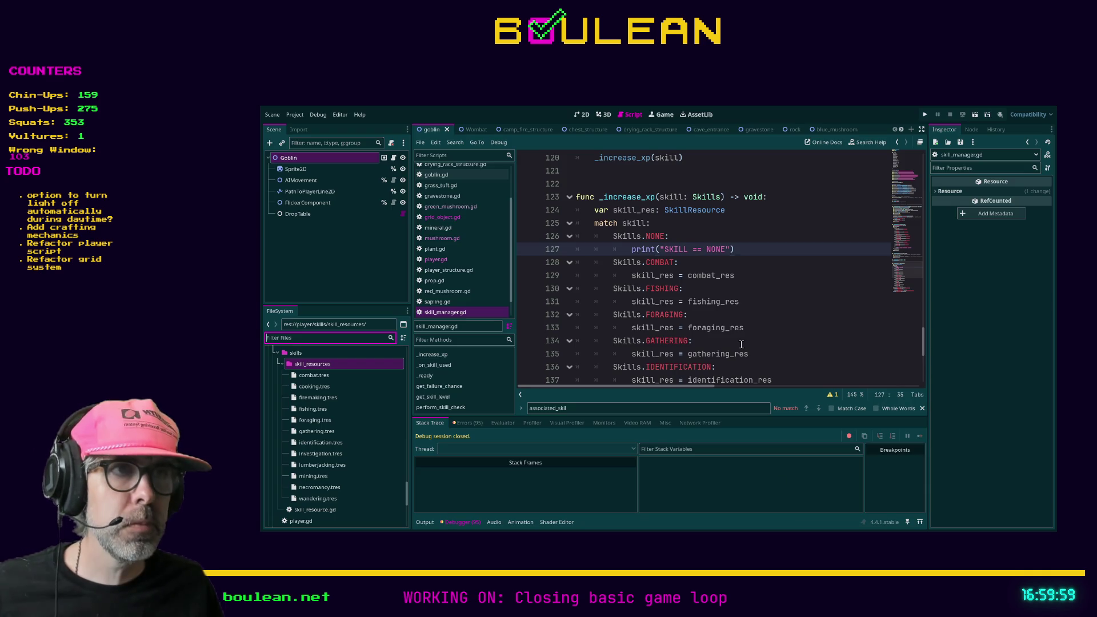
- Switch back to the Godot script editor and select combat.tres in the FileSystem dock
{"action": "left_click", "coordinate": [791, 331]}
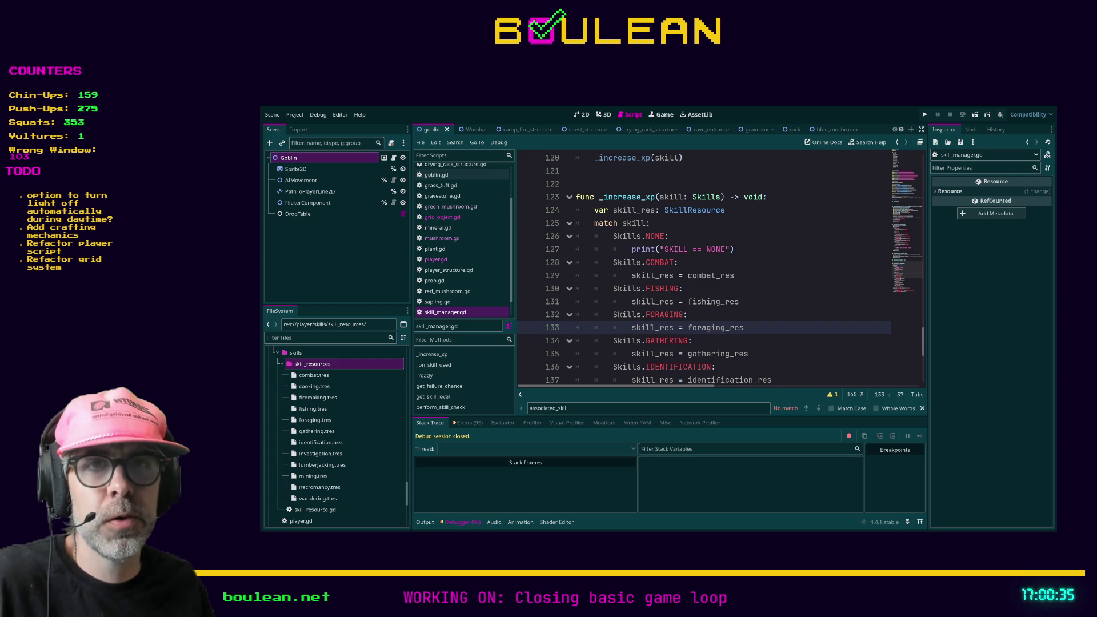
{"action": "left_click", "coordinate": [313, 377]}
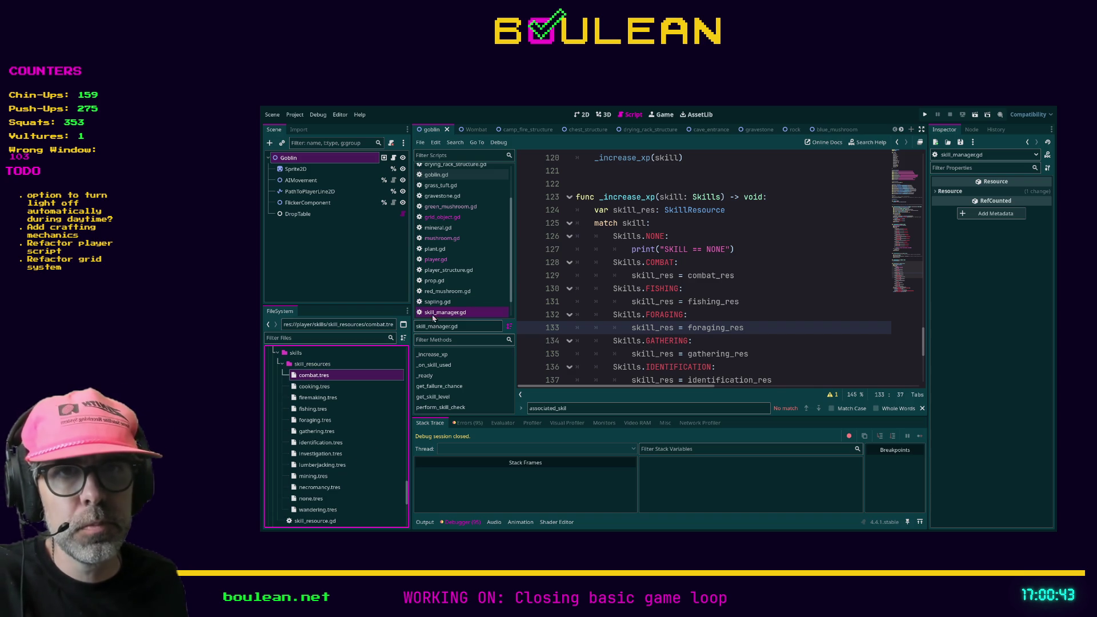
- In the Inspector, give none.tres Skill None, Current Level 0, Xp to Next Level 9999, multiplier 0
{"action": "left_click", "coordinate": [312, 499]}
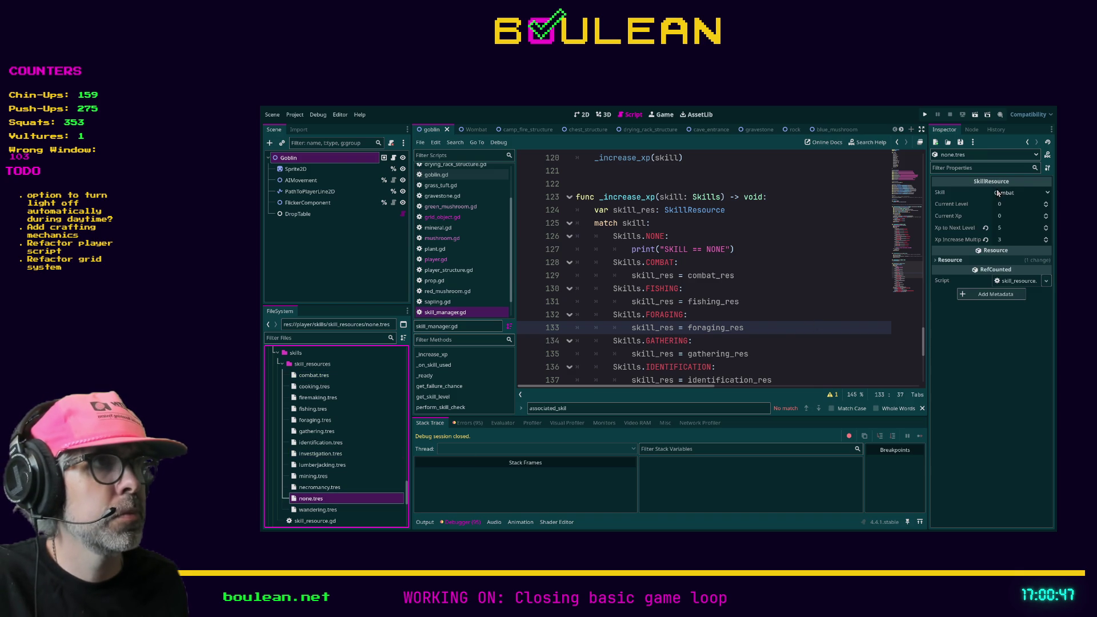
{"action": "left_click", "coordinate": [1021, 193]}
{"action": "left_click", "coordinate": [1016, 210]}
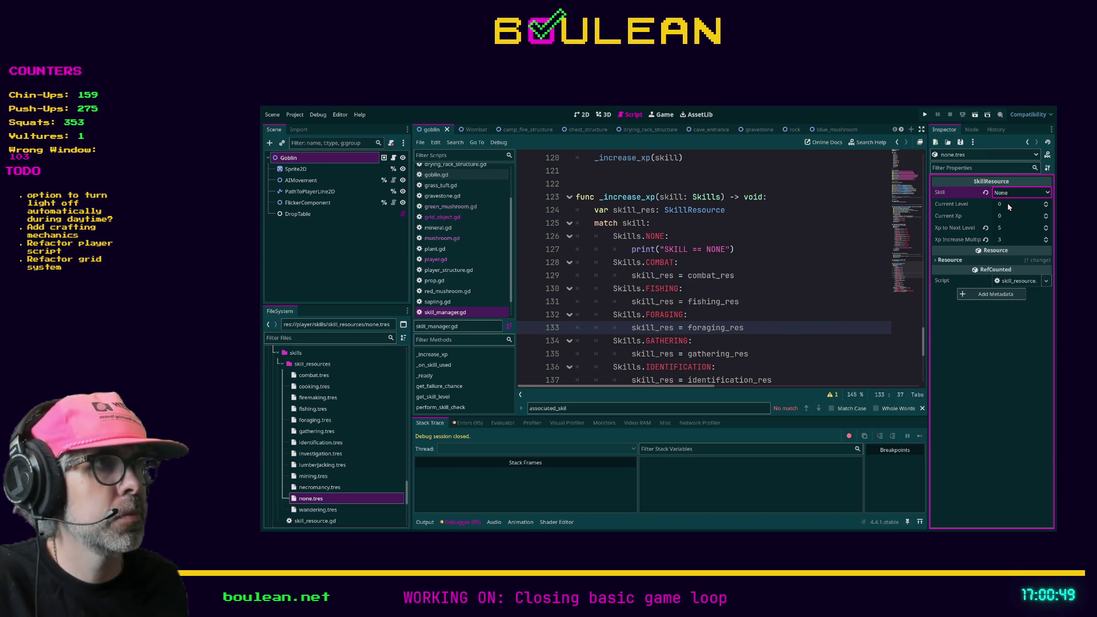
{"action": "left_click", "coordinate": [1007, 204]}
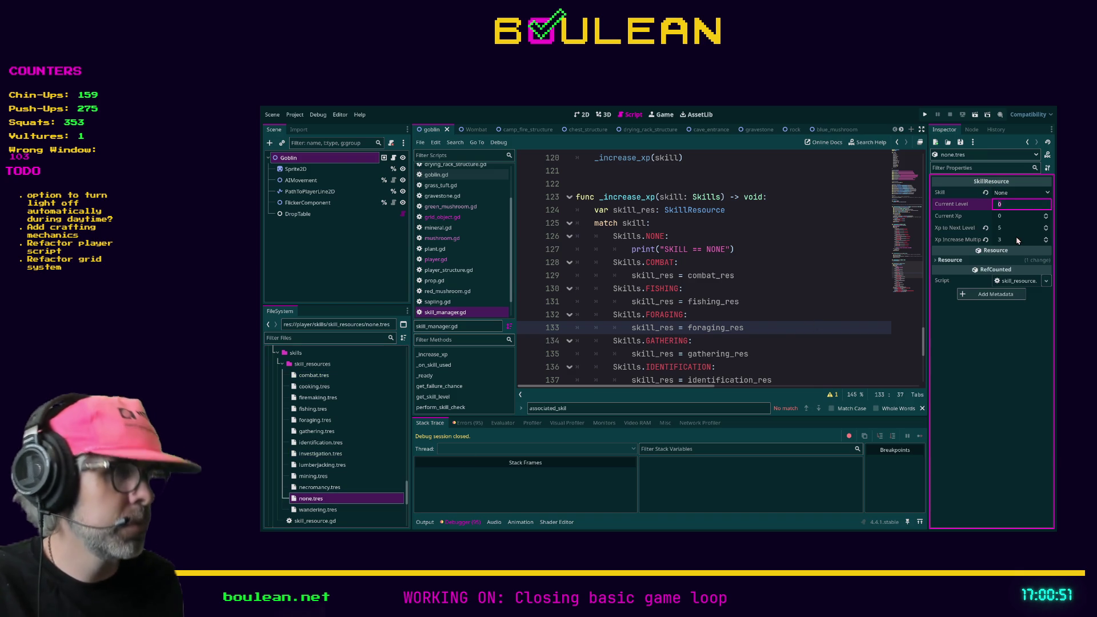
{"action": "type", "text": "999"}
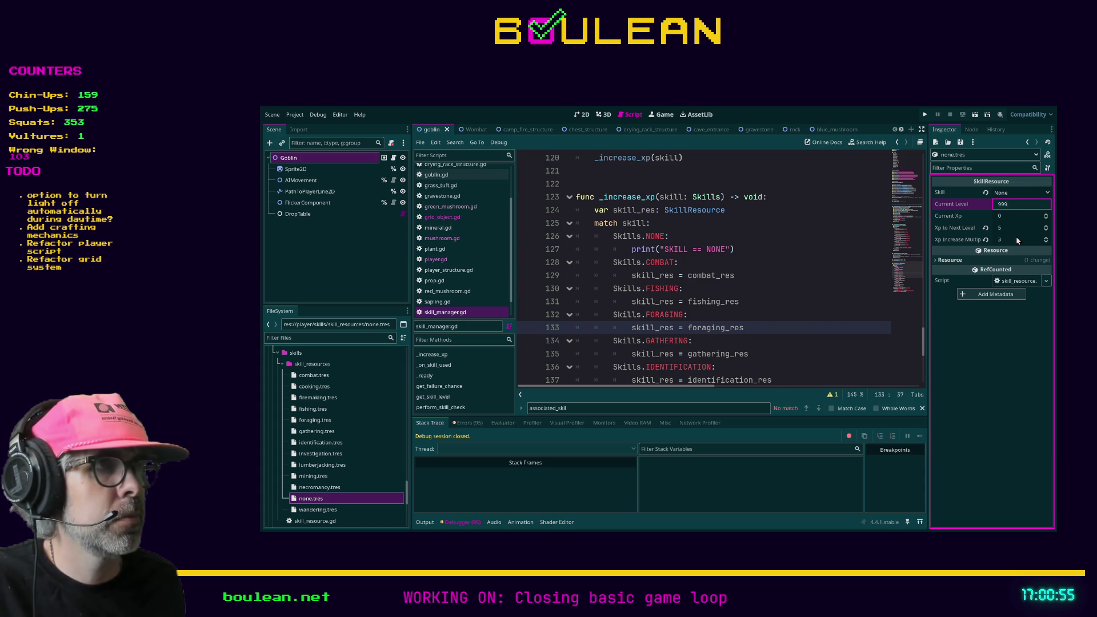
{"action": "key", "text": "BackSpace"}
{"action": "key", "text": "BackSpace"}
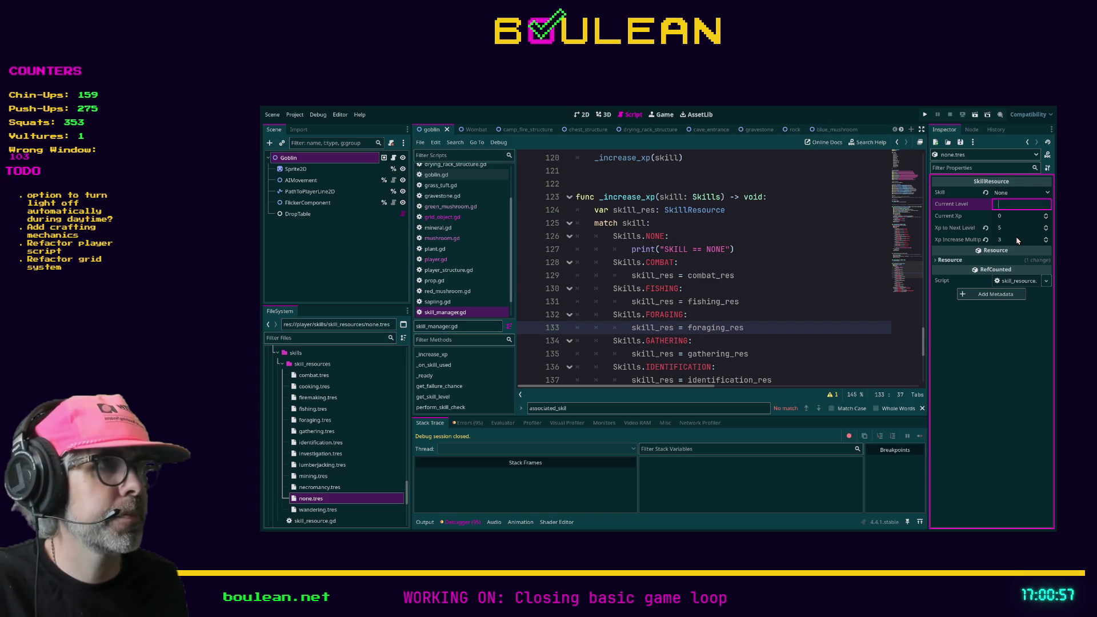
{"action": "type", "text": "0"}
{"action": "key", "text": "Tab"}
{"action": "key", "text": "Tab"}
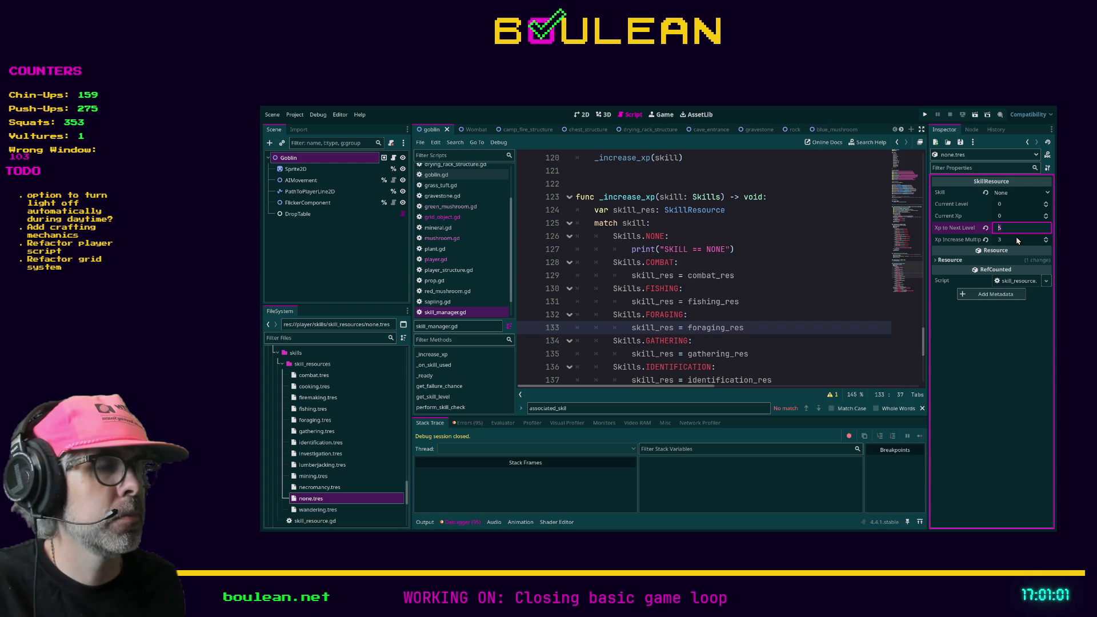
{"action": "type", "text": "9999"}
{"action": "left_click", "coordinate": [1016, 240]}
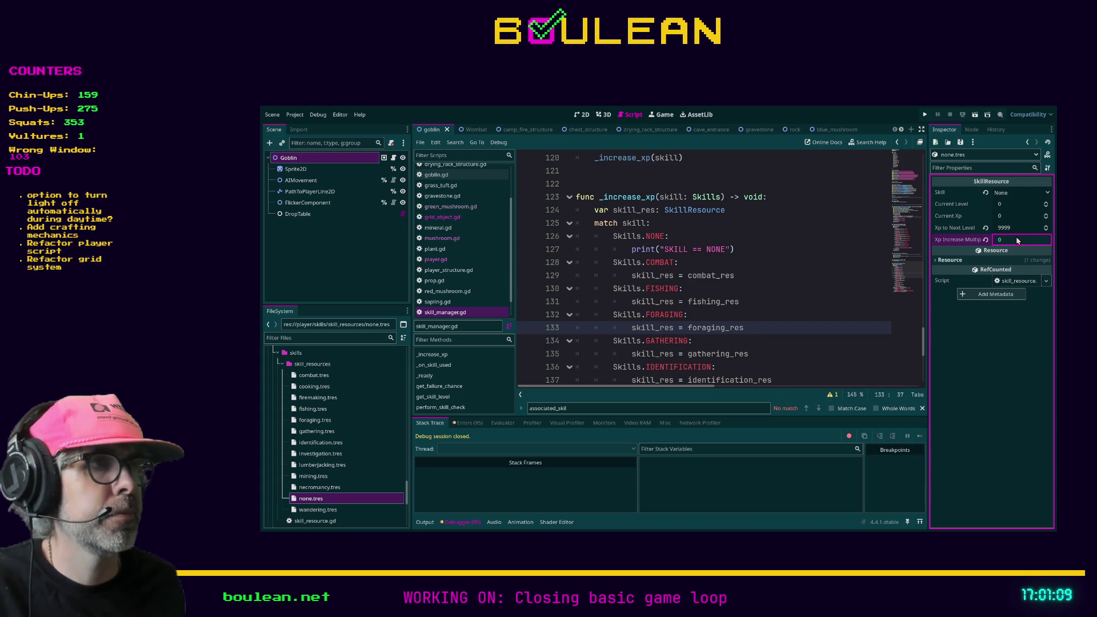
{"action": "left_click", "coordinate": [734, 323]}
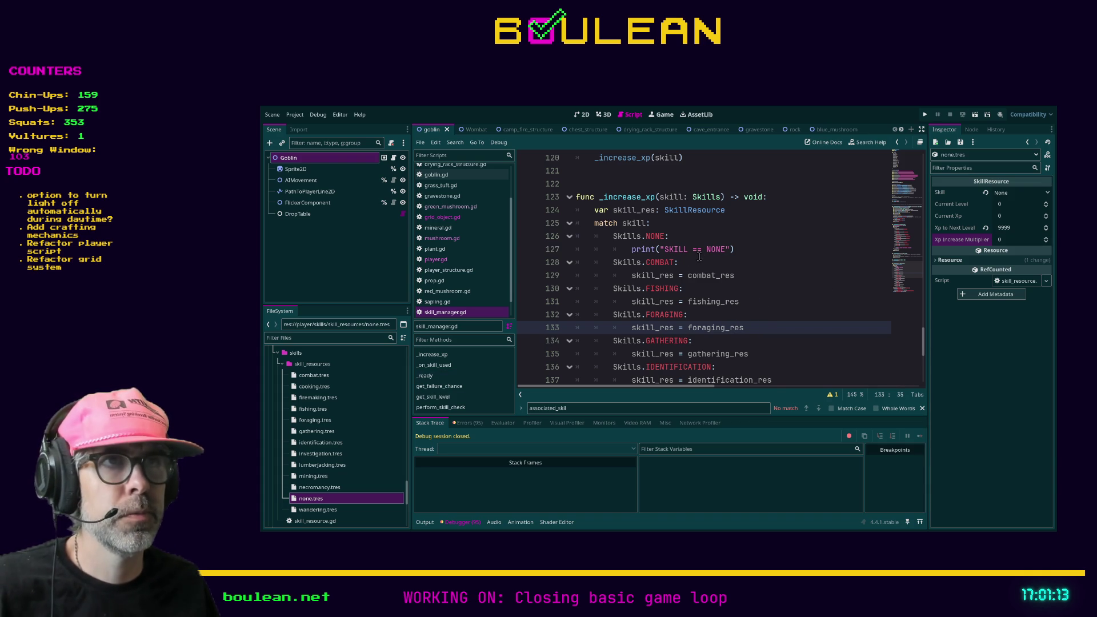
- Add a NONE constant preloading none.tres and move it above COMBAT_RES
{"action": "scroll", "coordinate": [866, 212], "scroll_direction": "up", "scroll_amount": 20}
{"action": "scroll", "coordinate": [866, 212], "scroll_direction": "down", "scroll_amount": 2}
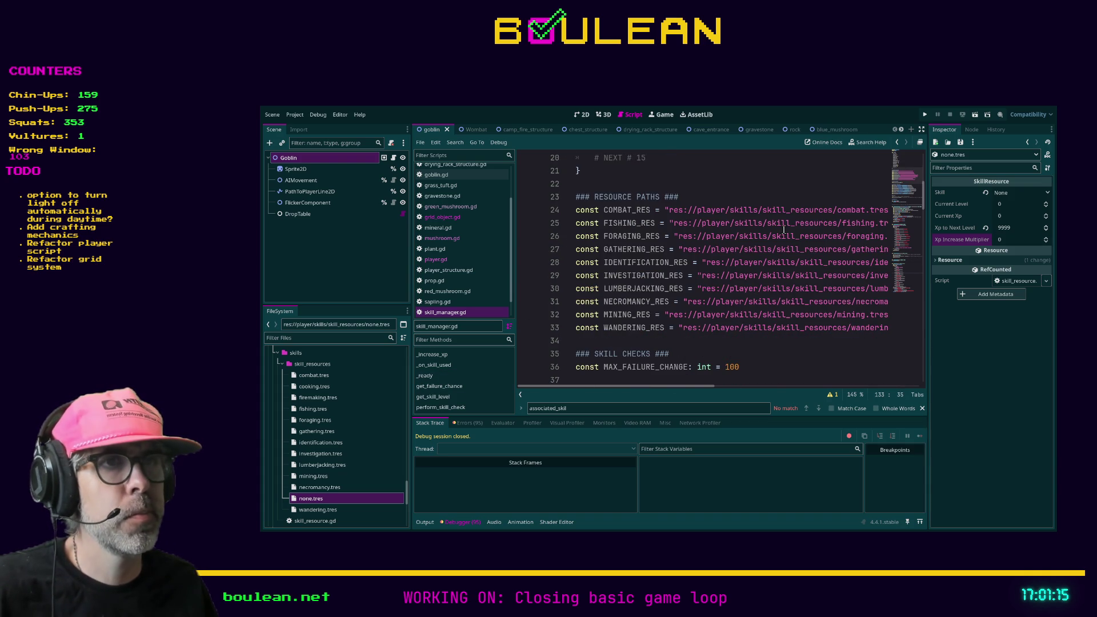
{"action": "mouse_move", "coordinate": [312, 498]}
{"action": "left_mouse_down"}
{"action": "mouse_move", "coordinate": [502, 422]}
{"action": "mouse_move", "coordinate": [583, 357]}
{"action": "mouse_move", "coordinate": [578, 340]}
{"action": "left_mouse_up"}
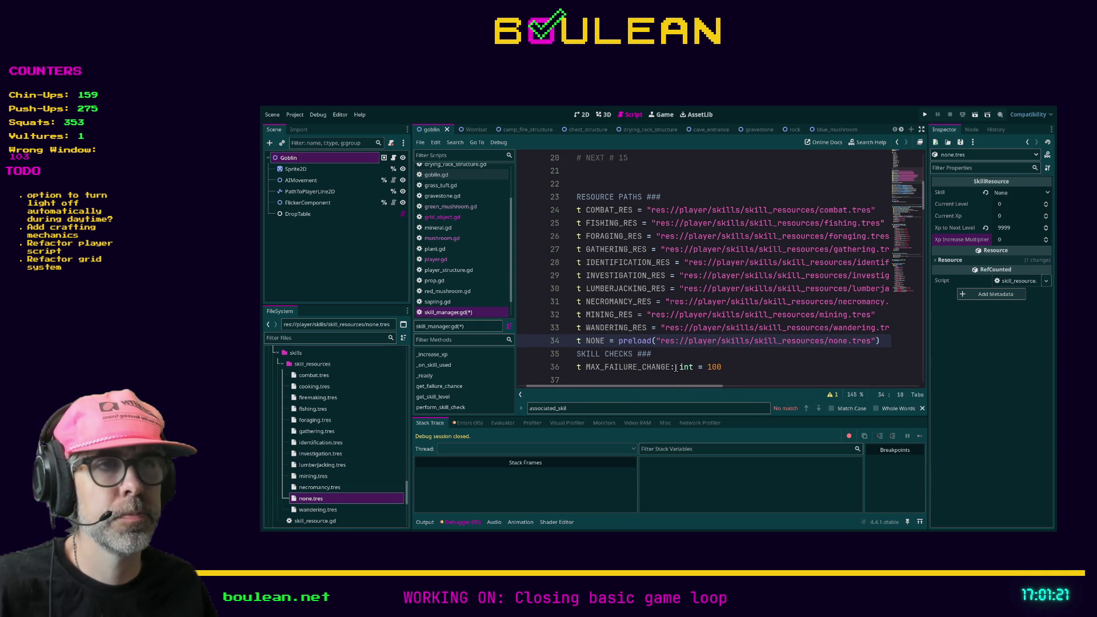
{"action": "left_click_drag", "start_coordinate": [643, 388], "coordinate": [588, 390]}
{"action": "left_click", "coordinate": [621, 356]}
{"action": "key", "text": "Up"}
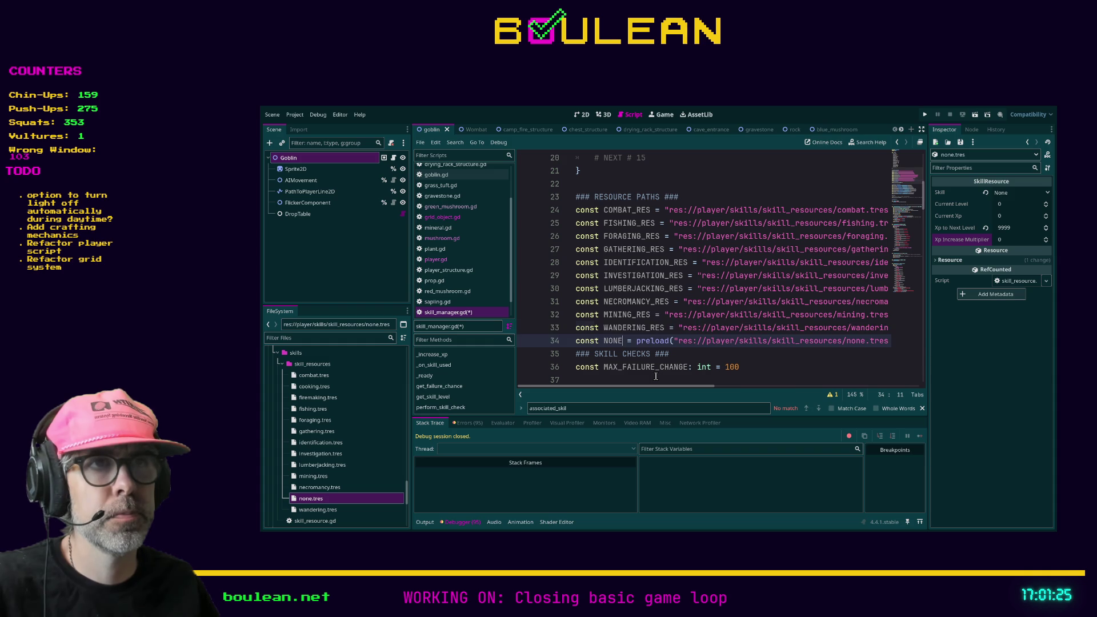
{"action": "key", "text": "alt+Up"}
{"action": "key", "text": "alt+Up"}
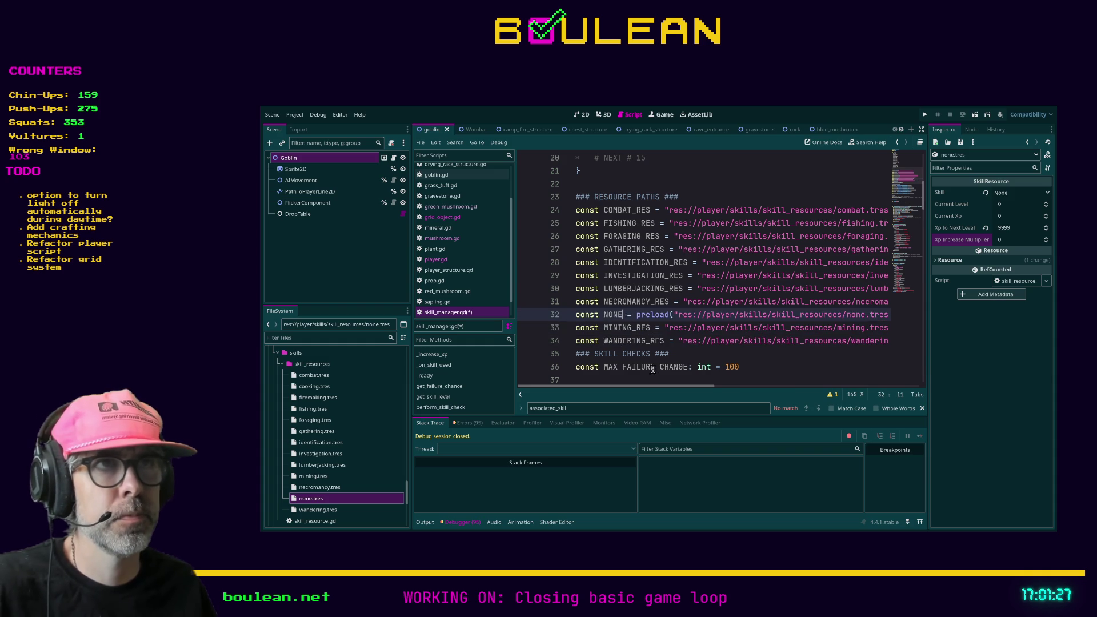
{"action": "key", "text": "alt+Up"}
{"action": "key", "text": "alt+Up"}
{"action": "key", "text": "alt+Up"}
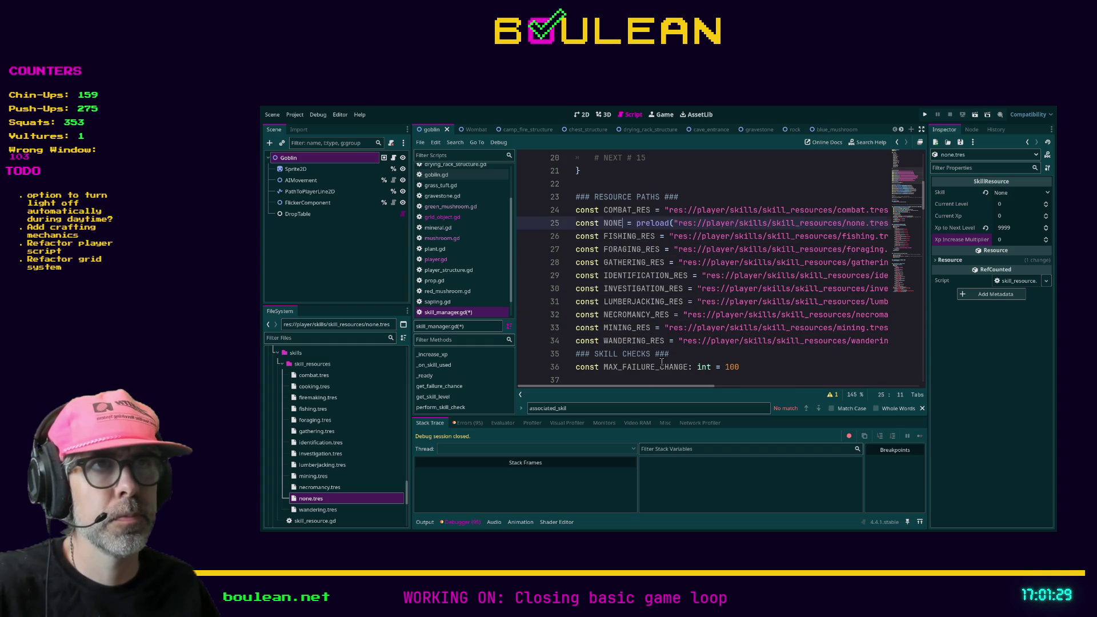
- Select the print("SKILL == NONE") statement in the NONE case of _increase_xp
{"action": "scroll", "coordinate": [661, 361], "scroll_direction": "down", "scroll_amount": 3}
{"action": "scroll", "coordinate": [685, 363], "scroll_direction": "up", "scroll_amount": 2}
{"action": "scroll", "coordinate": [768, 366], "scroll_direction": "down", "scroll_amount": 7}
{"action": "scroll", "coordinate": [768, 366], "scroll_direction": "down", "scroll_amount": 12}
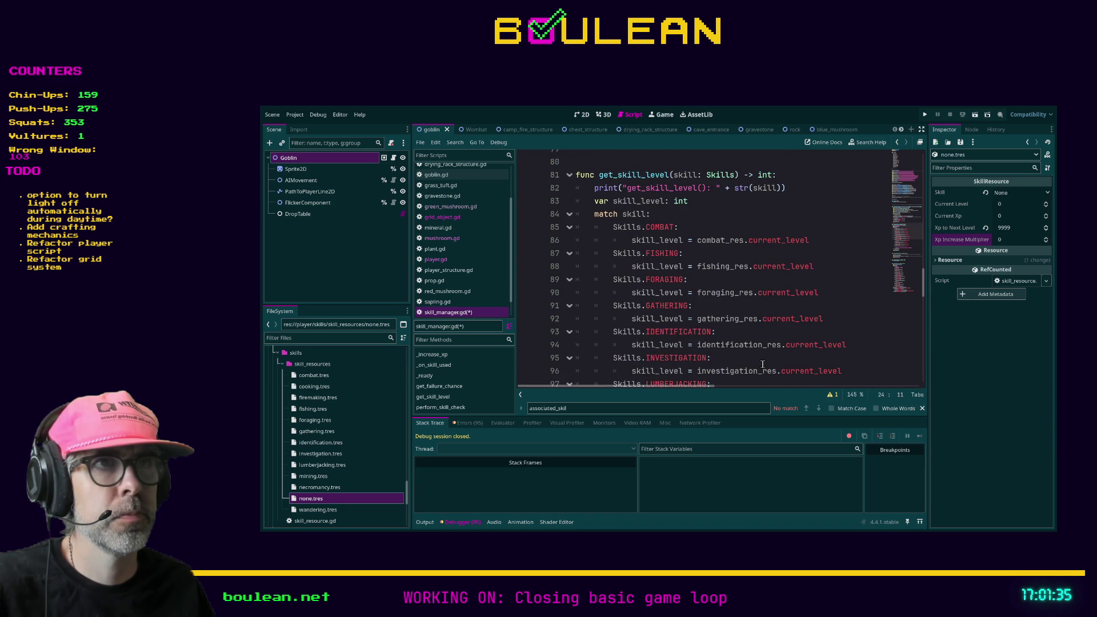
{"action": "scroll", "coordinate": [750, 301], "scroll_direction": "down", "scroll_amount": 11}
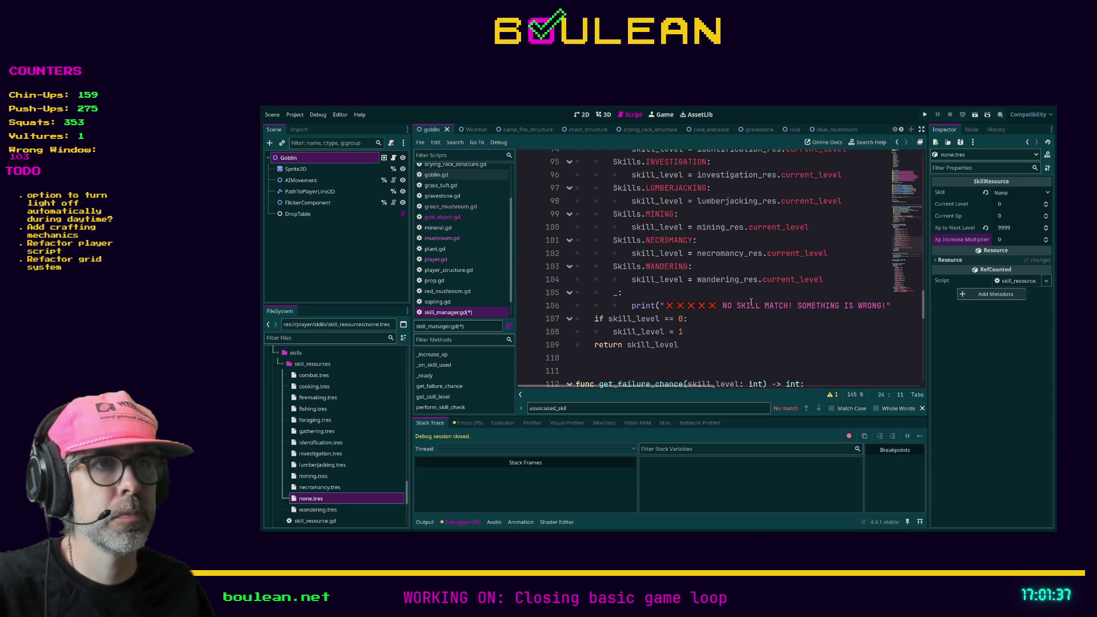
{"action": "scroll", "coordinate": [750, 302], "scroll_direction": "down", "scroll_amount": 4}
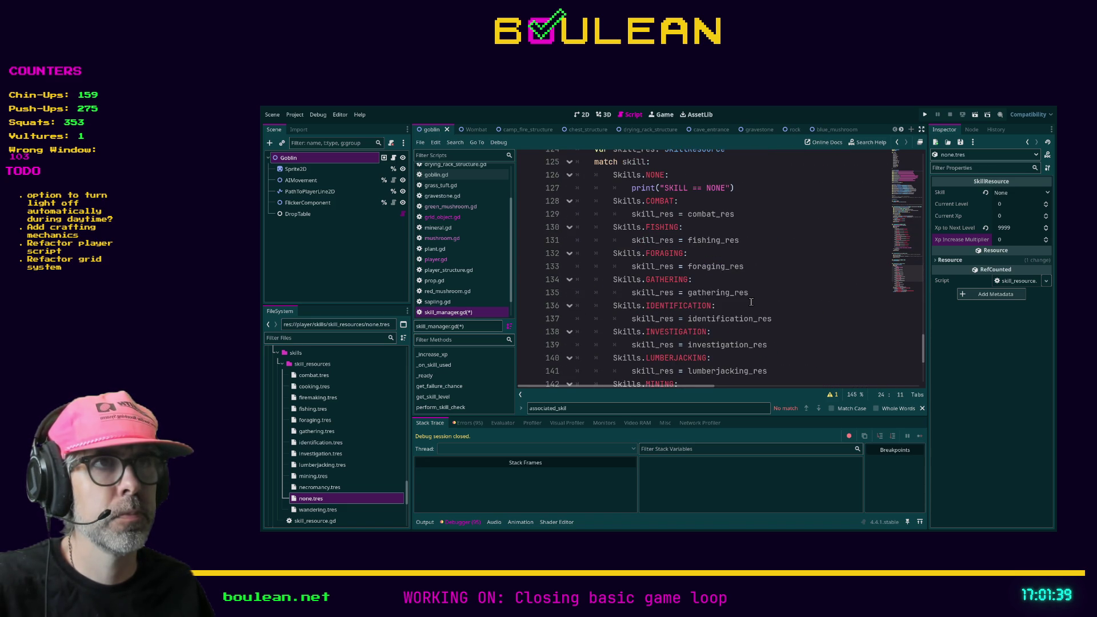
{"action": "scroll", "coordinate": [750, 302], "scroll_direction": "up", "scroll_amount": 1}
{"action": "left_click_drag", "start_coordinate": [744, 228], "coordinate": [634, 228]}
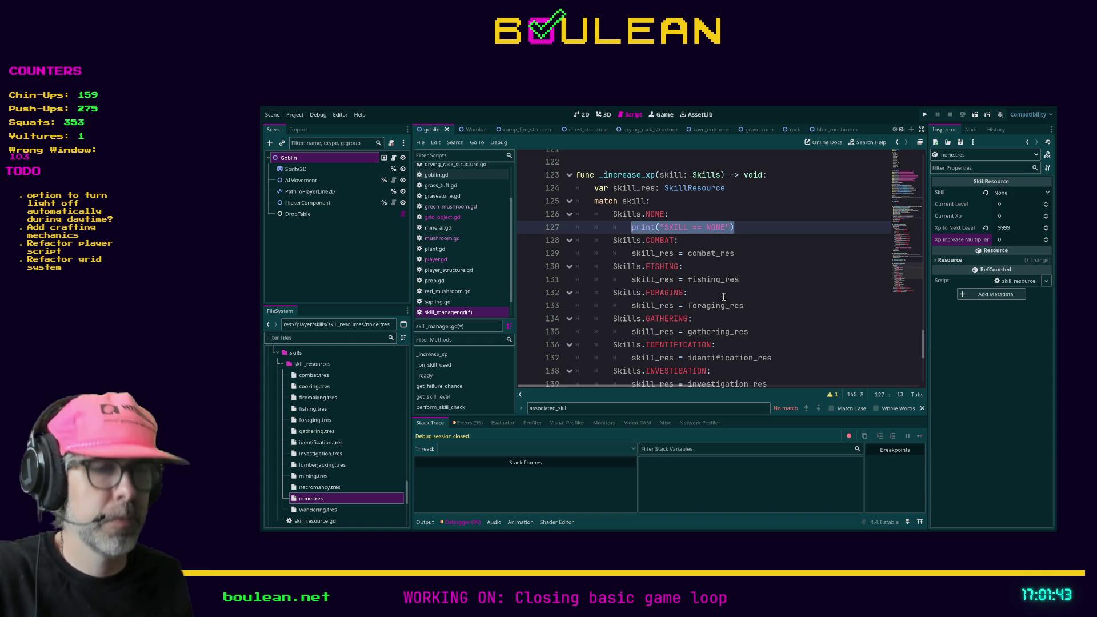
- Type 'skill_res =' in the NONE case and open a blank line above combat_res
{"action": "type", "text": "skill_res ="}
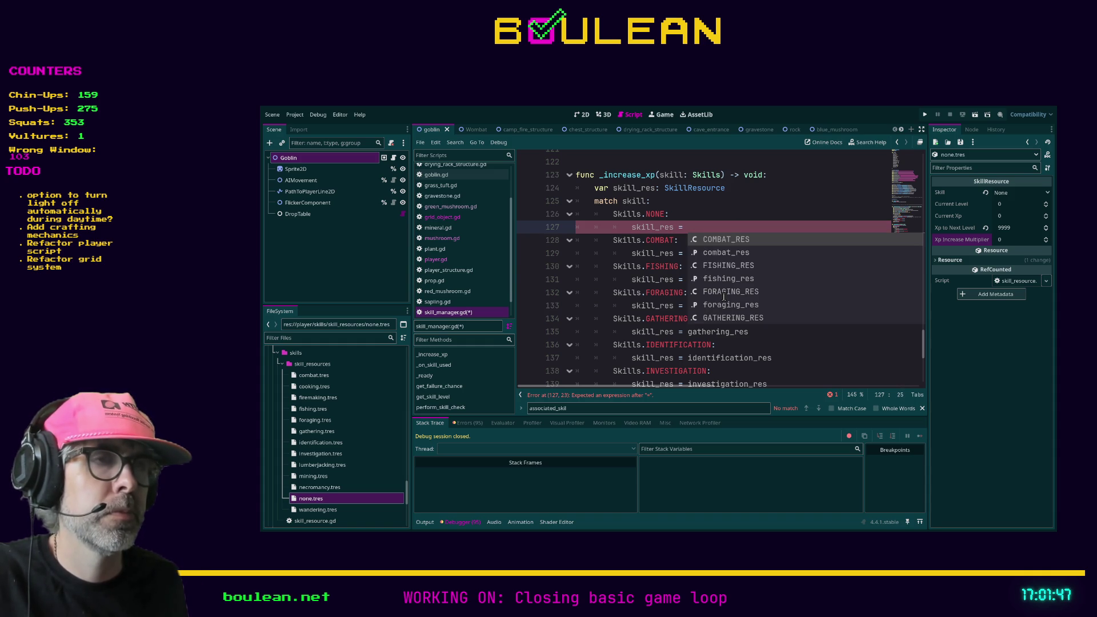
{"action": "key", "text": "Escape"}
{"action": "left_click", "coordinate": [711, 254], "text": "ctrl"}
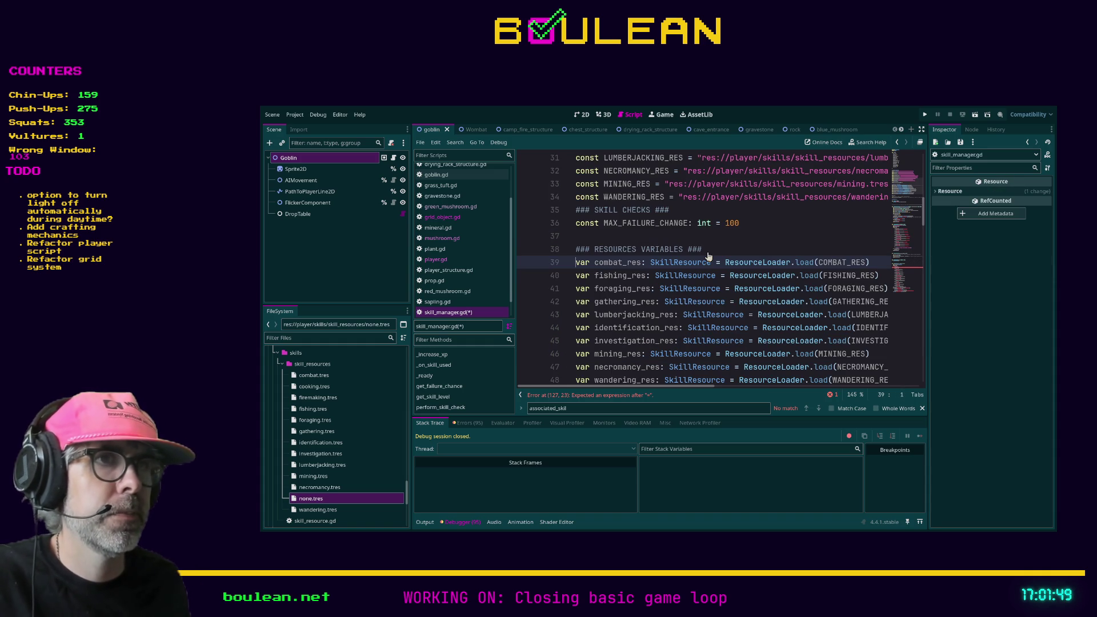
{"action": "scroll", "coordinate": [711, 263], "scroll_direction": "down", "scroll_amount": 1}
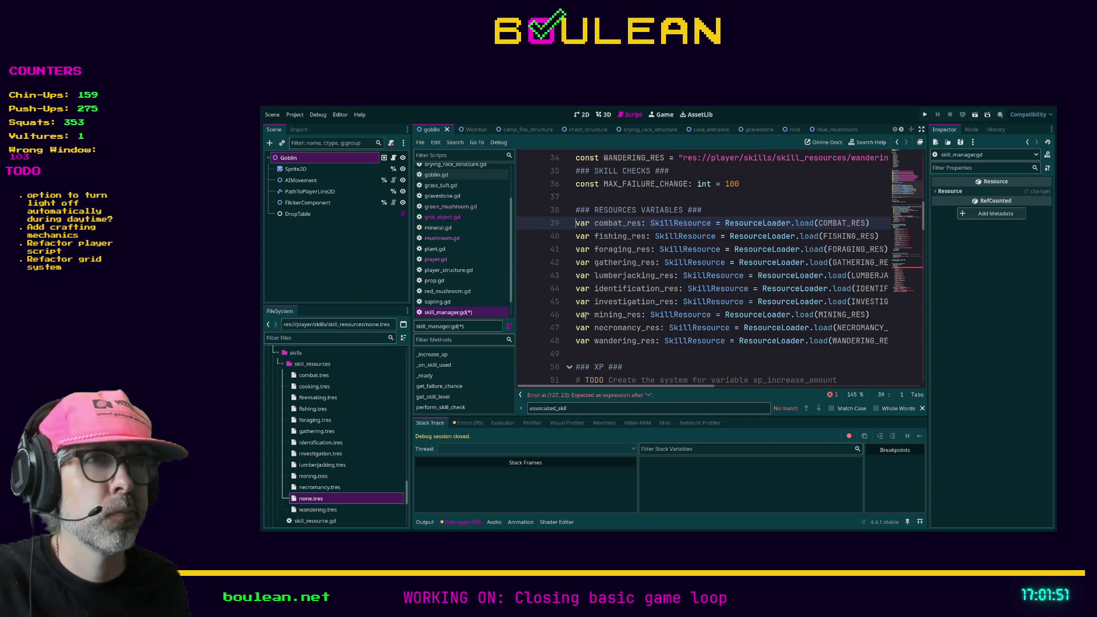
{"action": "key", "text": "Return"}
{"action": "key", "text": "Up"}
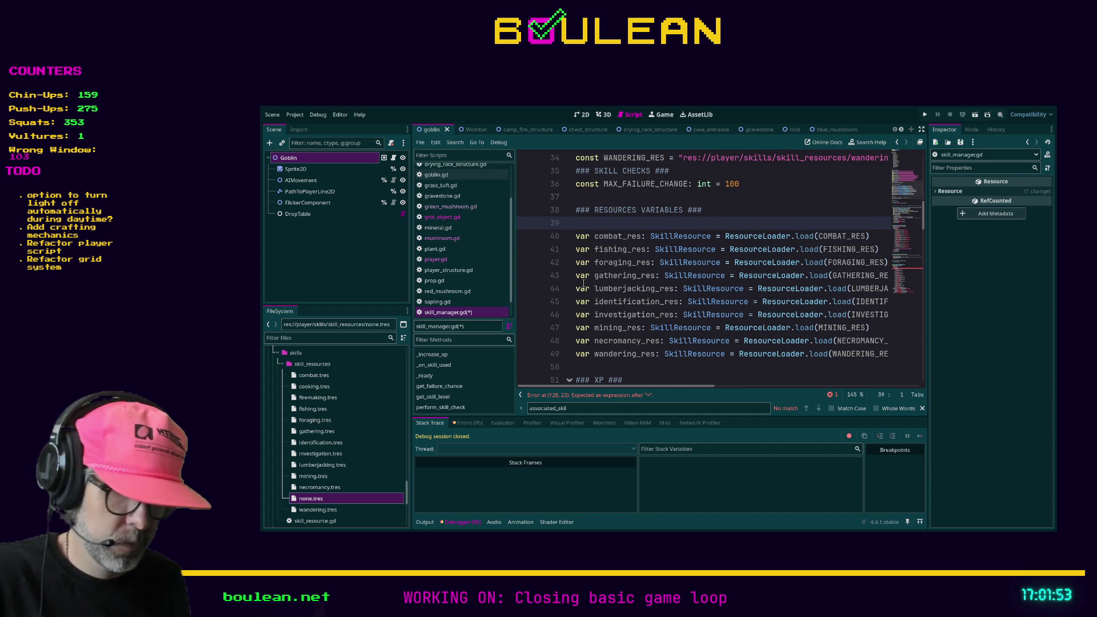
- Write line 39 as 'var none_res: SkillResource = ResourceLoader.load(NONE_RES)'
{"action": "type", "text": "var none_res:"}
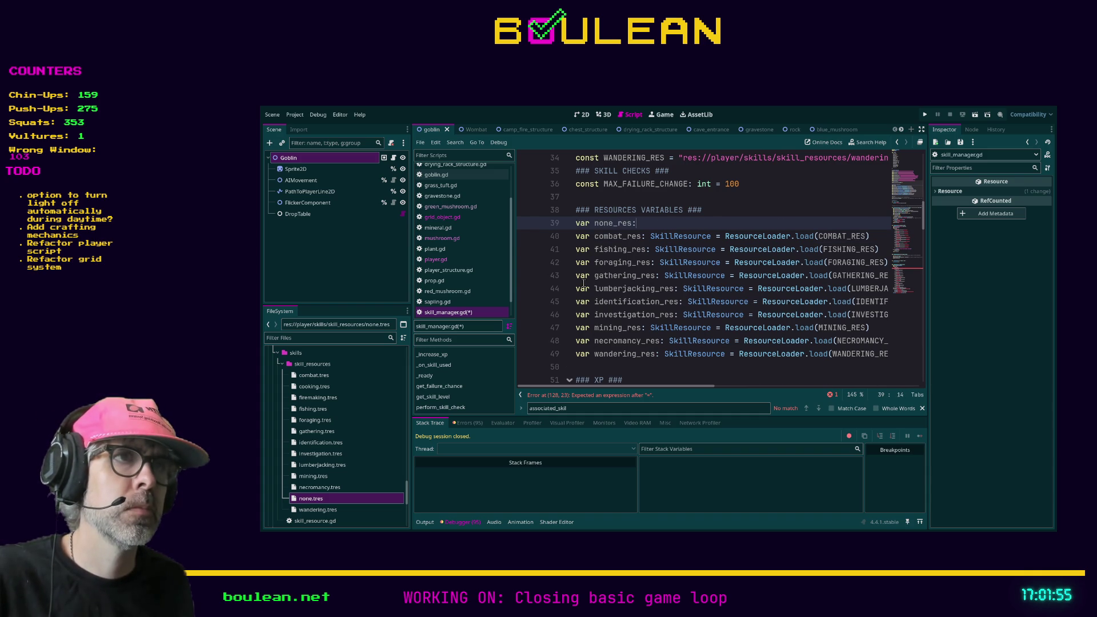
{"action": "type", "text": " SkillResource = "}
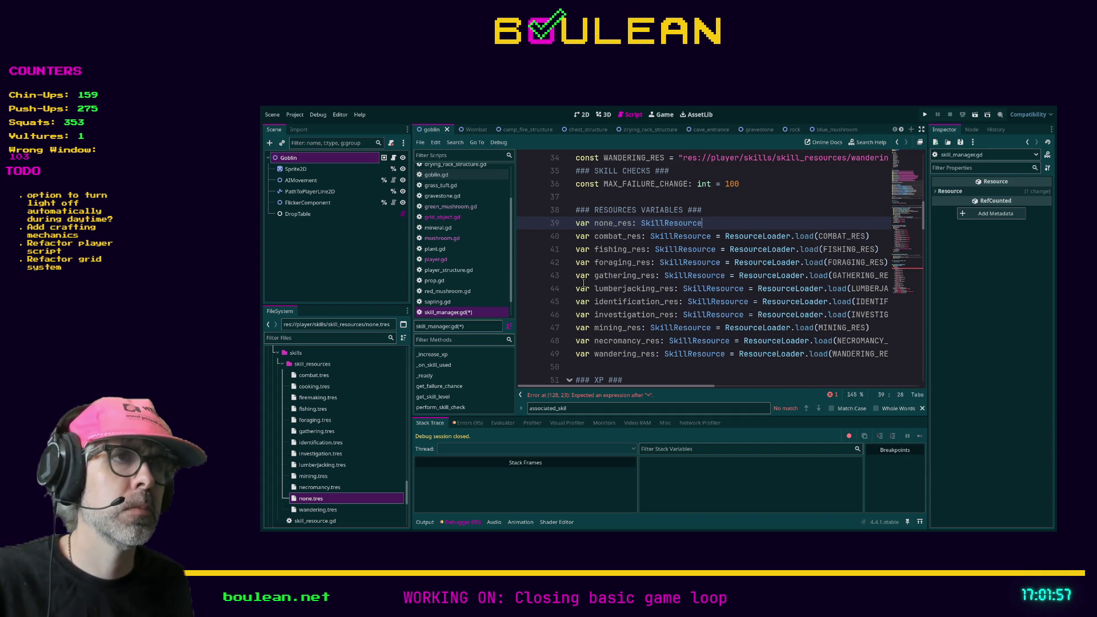
{"action": "type", "text": "ResourceL"}
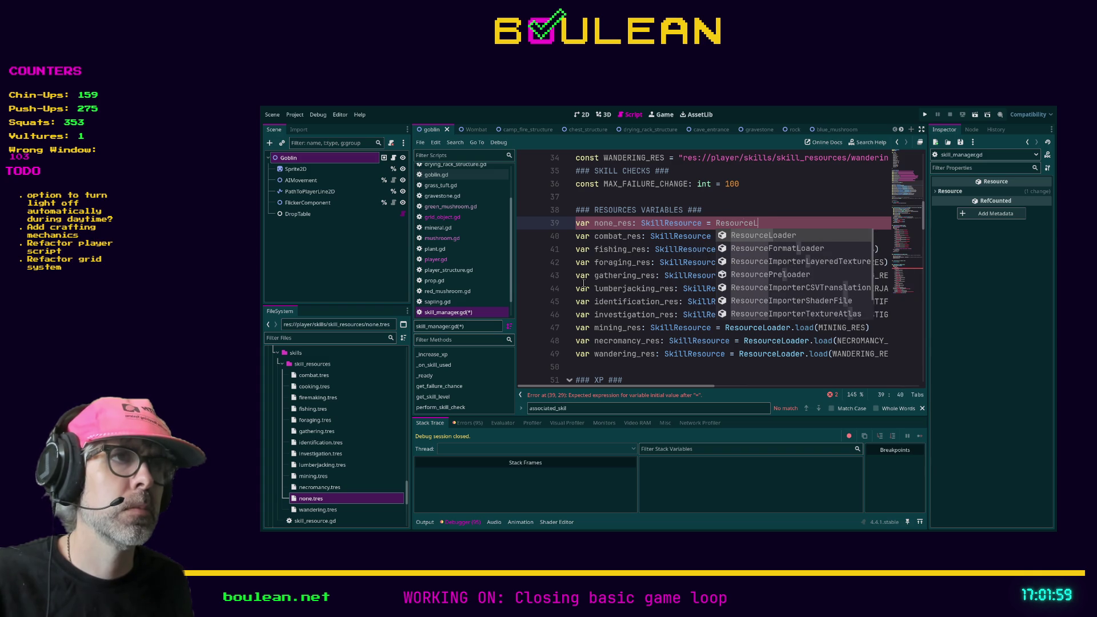
{"action": "type", "text": "oader.lo"}
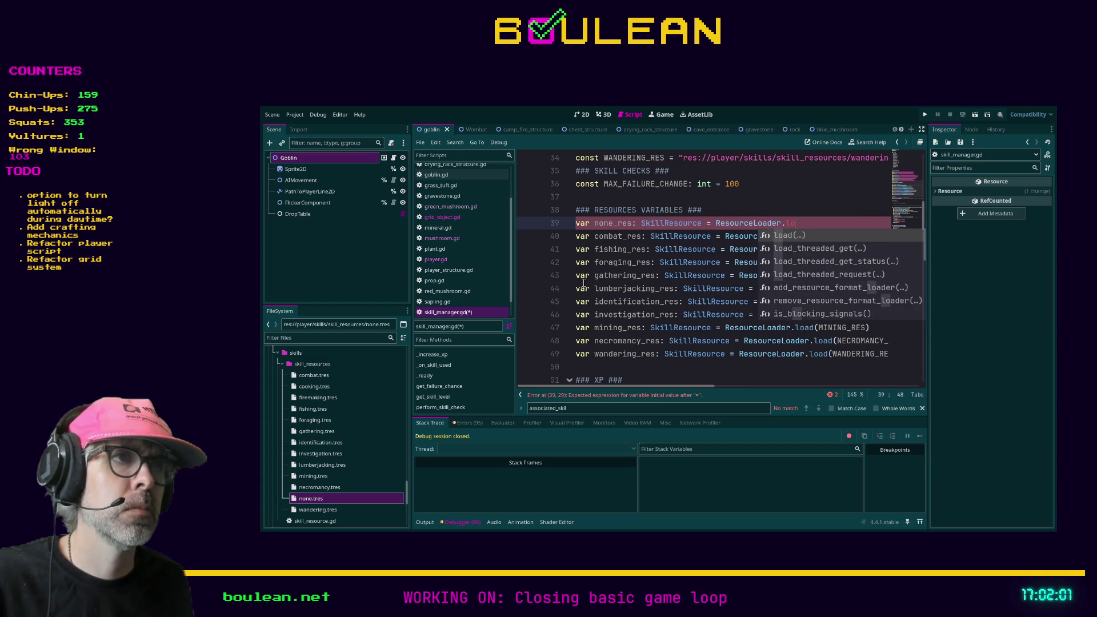
{"action": "type", "text": "ad(non"}
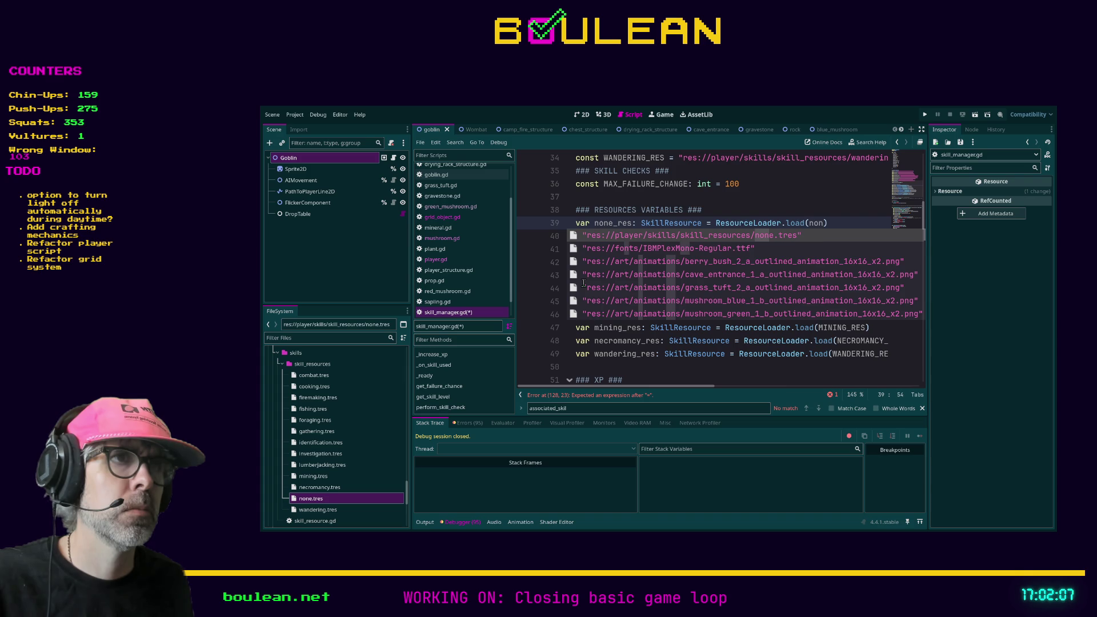
{"action": "key", "text": "Return"}
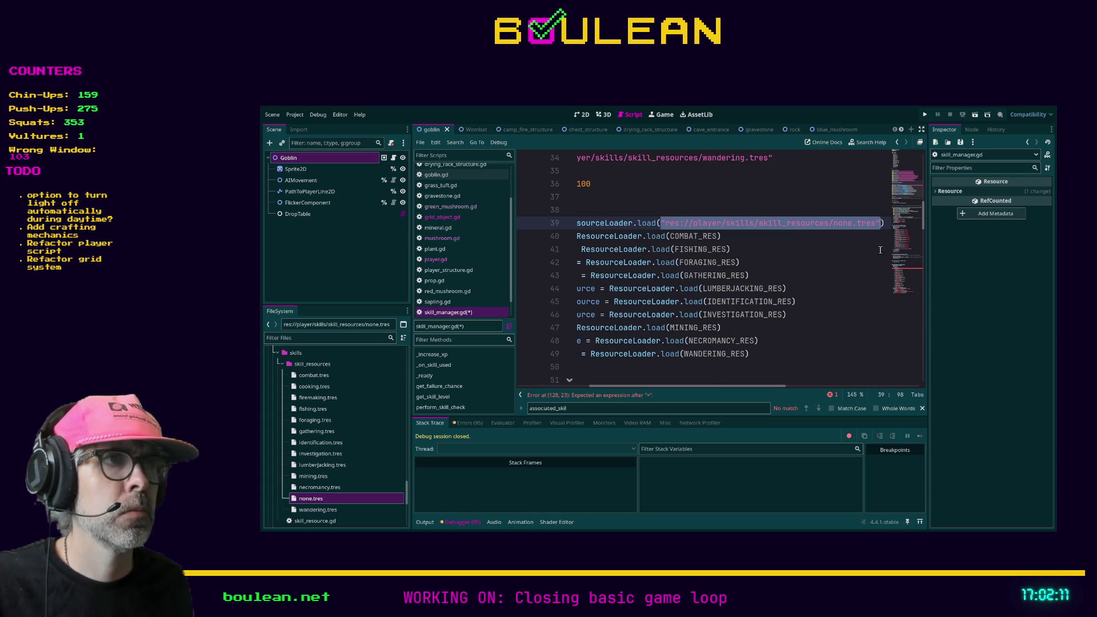
{"action": "left_click", "coordinate": [883, 223], "text": "shift"}
{"action": "type", "text": "NONE_"}
{"action": "type", "text": "RES"}
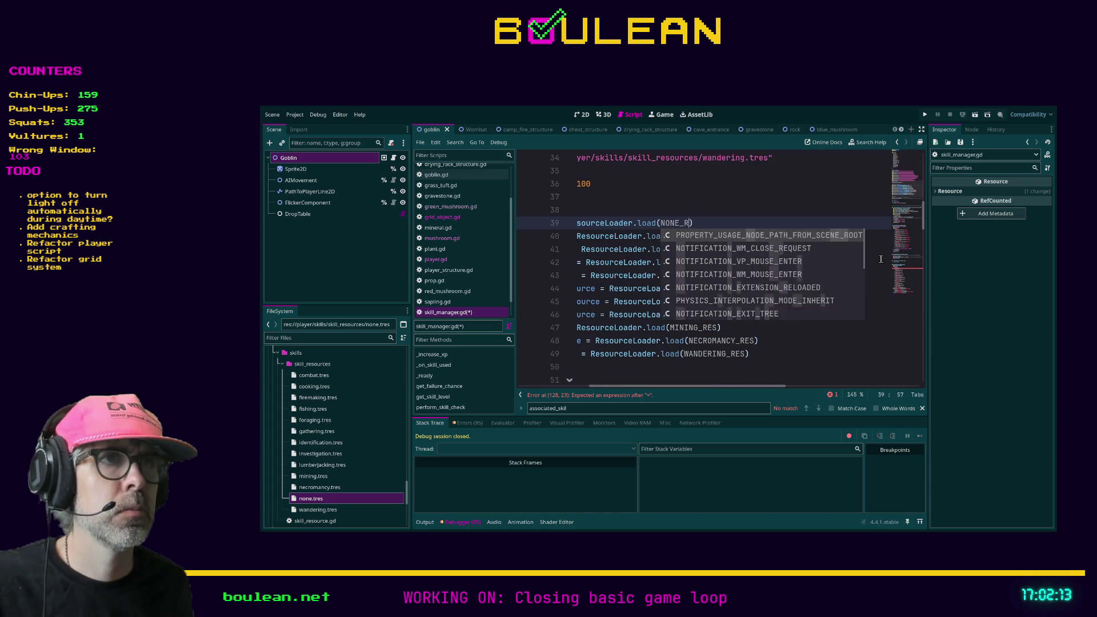
{"action": "left_click", "coordinate": [862, 300]}
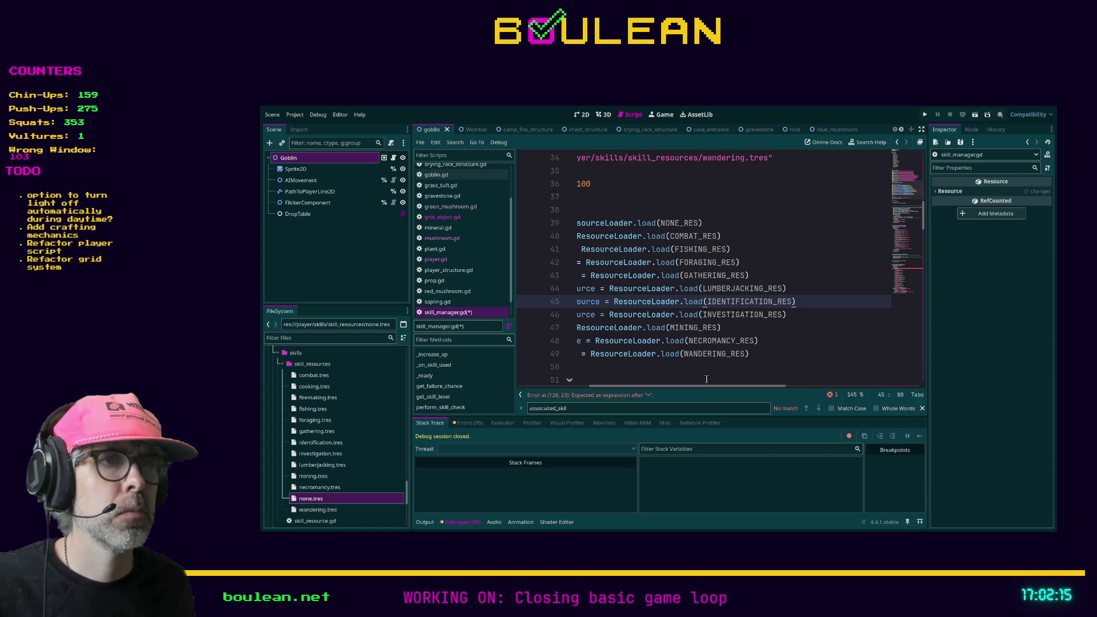
{"action": "left_click_drag", "start_coordinate": [697, 387], "coordinate": [577, 392]}
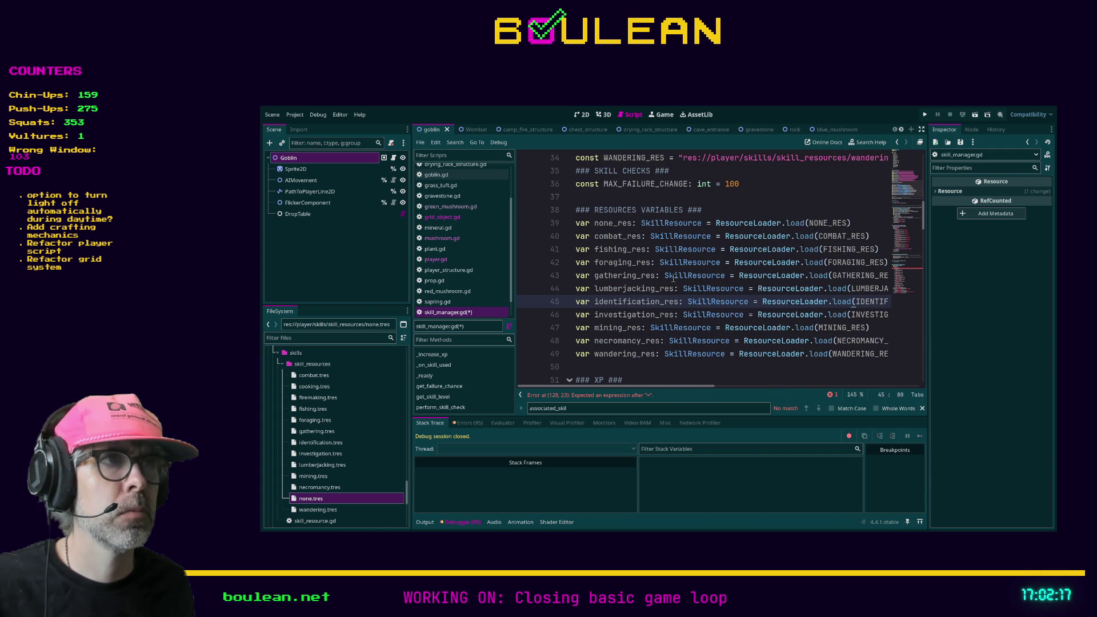
{"action": "left_click", "coordinate": [822, 222]}
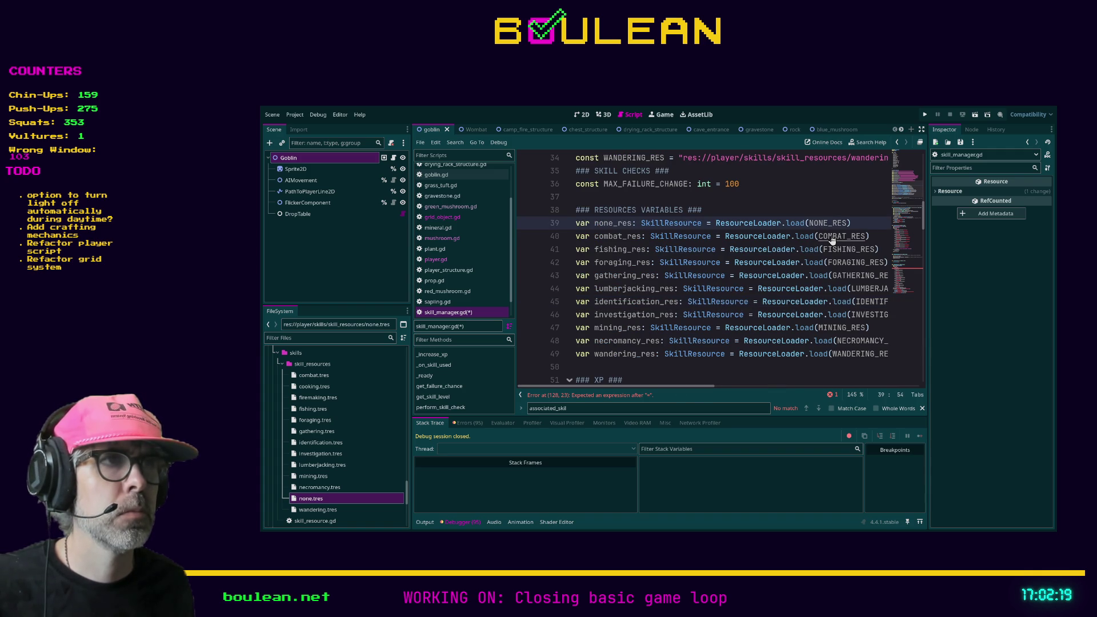
- Rename the NONE constant on line 24 to NONE_RES
{"action": "left_click", "coordinate": [837, 236], "text": "ctrl"}
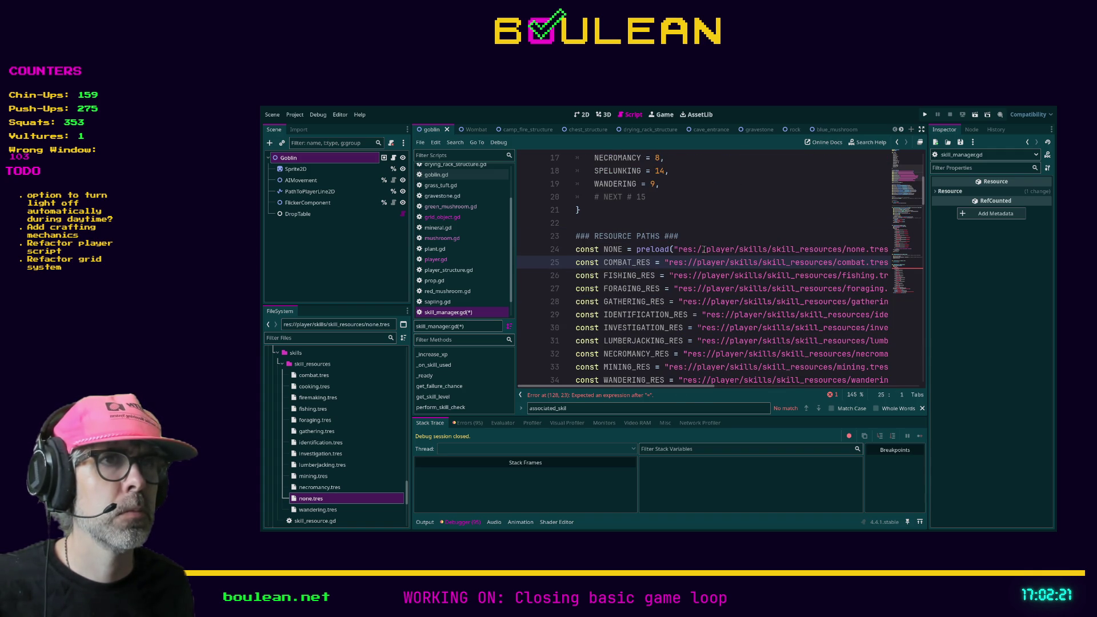
{"action": "left_click", "coordinate": [622, 249]}
{"action": "left_click", "coordinate": [661, 249]}
{"action": "scroll", "coordinate": [829, 210], "scroll_direction": "down", "scroll_amount": 6}
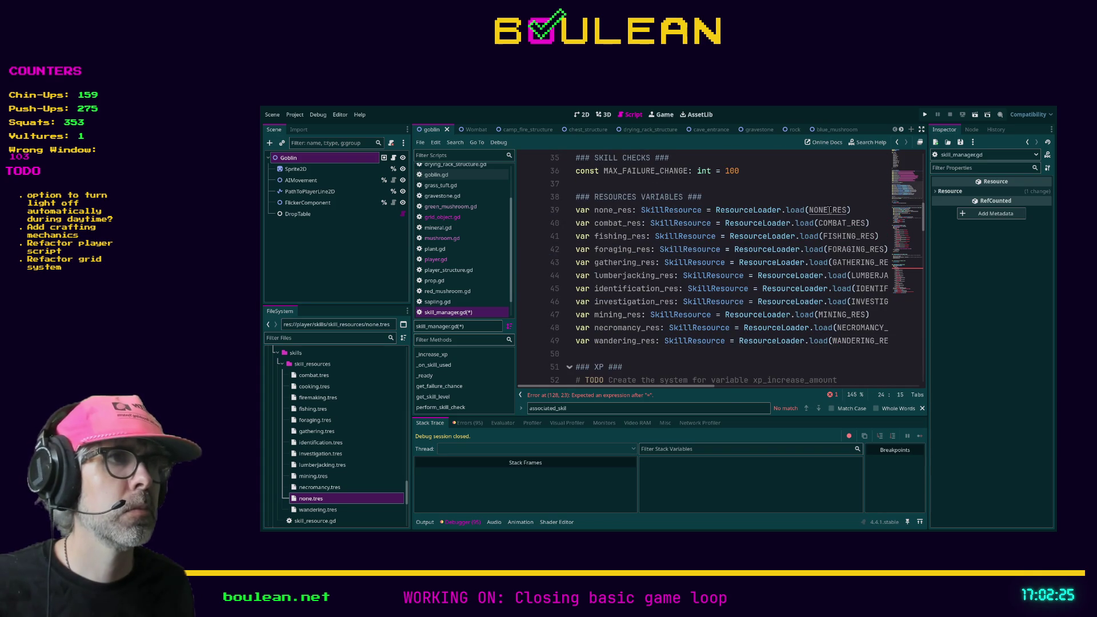
{"action": "scroll", "coordinate": [827, 213], "scroll_direction": "up", "scroll_amount": 6}
{"action": "left_click", "coordinate": [806, 237]}
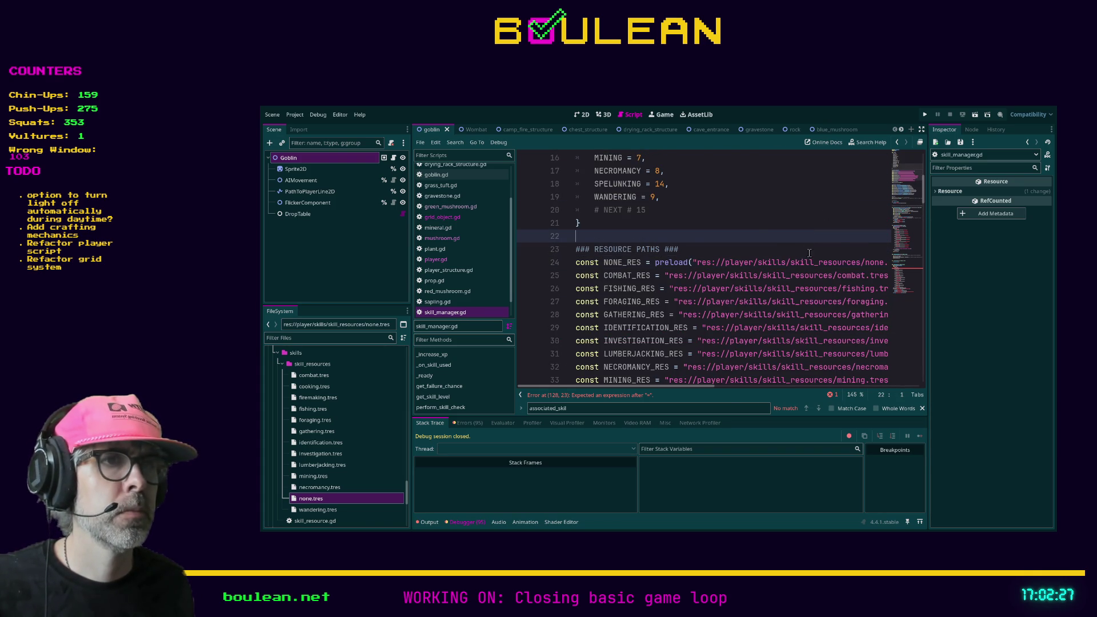
{"action": "scroll", "coordinate": [805, 267], "scroll_direction": "down", "scroll_amount": 3}
- Complete line 128 as 'skill_res = none_res' in the NONE case
{"action": "left_click", "coordinate": [628, 395]}
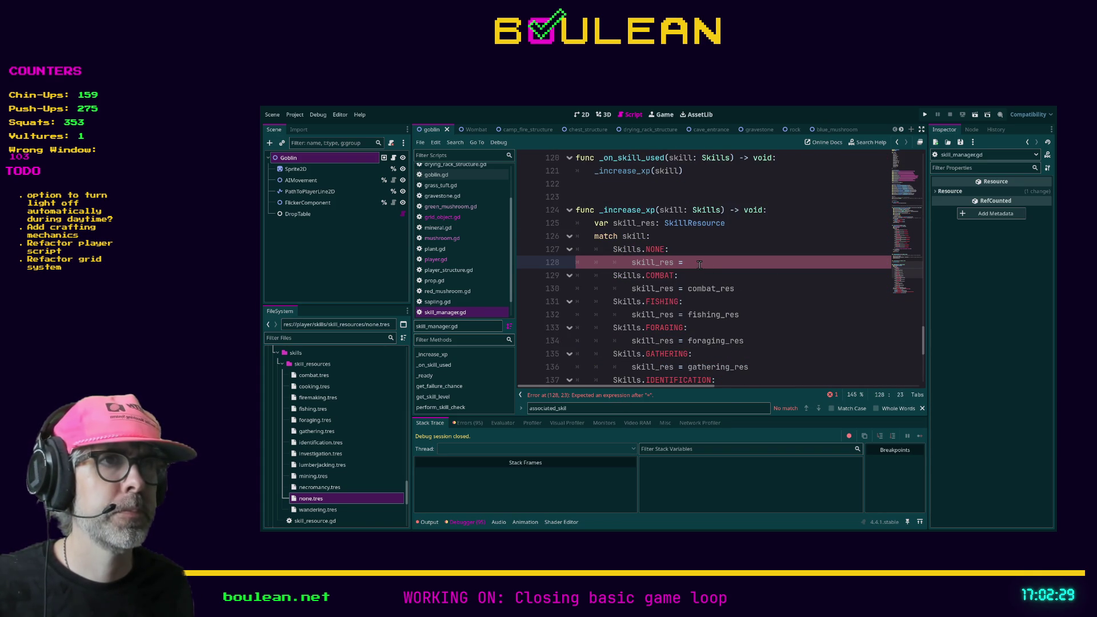
{"action": "type", "text": "none_res"}
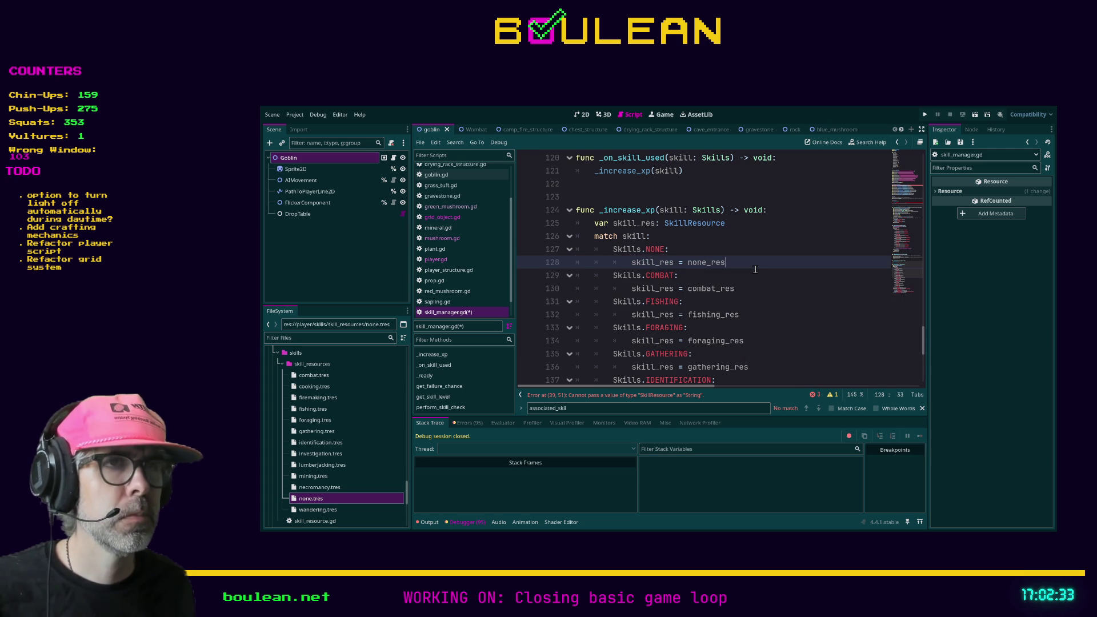
{"action": "scroll", "coordinate": [755, 269], "scroll_direction": "down", "scroll_amount": 1}
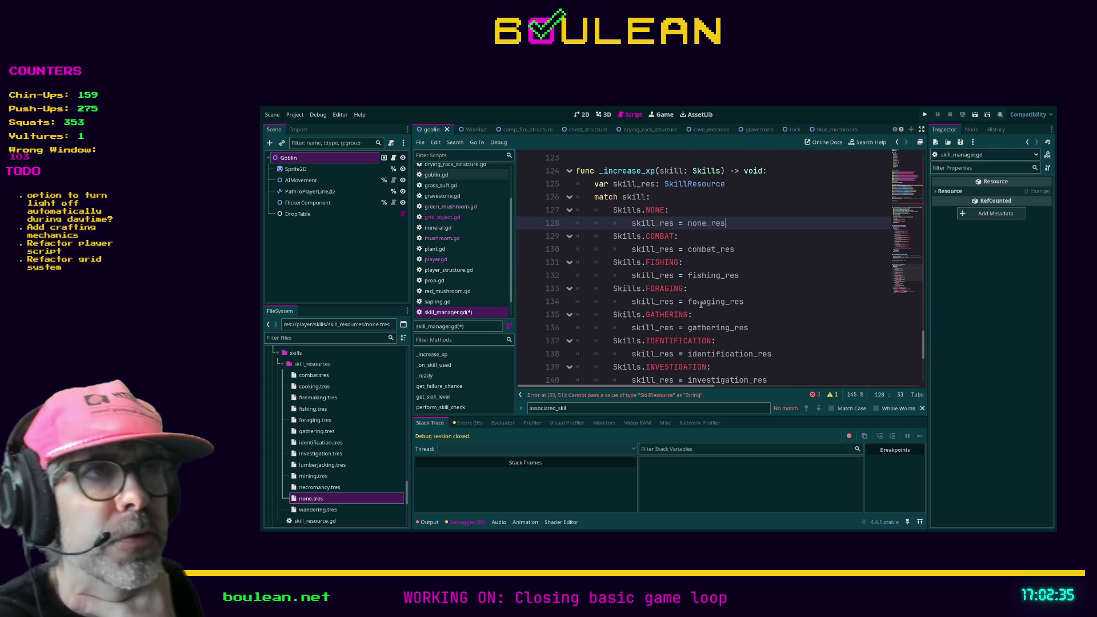
{"action": "scroll", "coordinate": [711, 290], "scroll_direction": "down", "scroll_amount": 5}
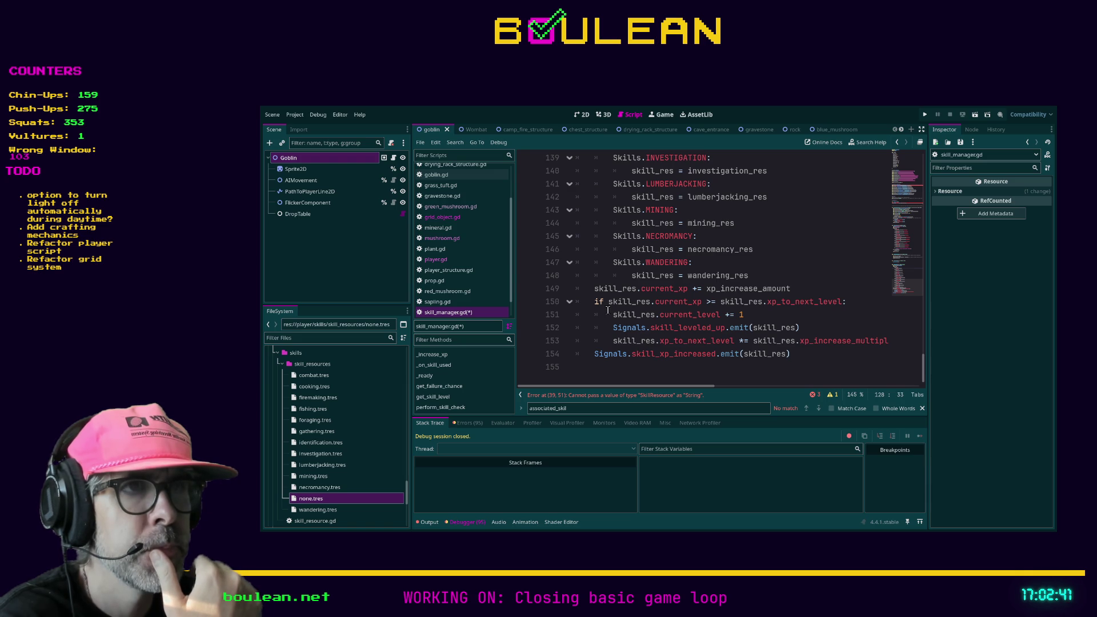
{"action": "scroll", "coordinate": [708, 298], "scroll_direction": "up", "scroll_amount": 4}
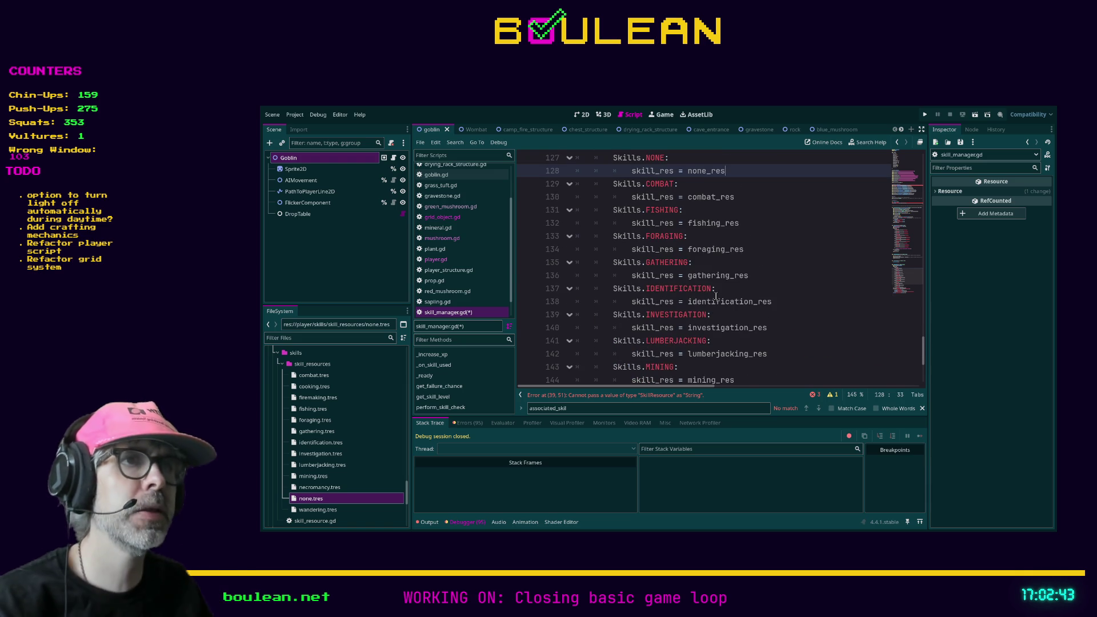
{"action": "left_click", "coordinate": [629, 171], "text": "shift"}
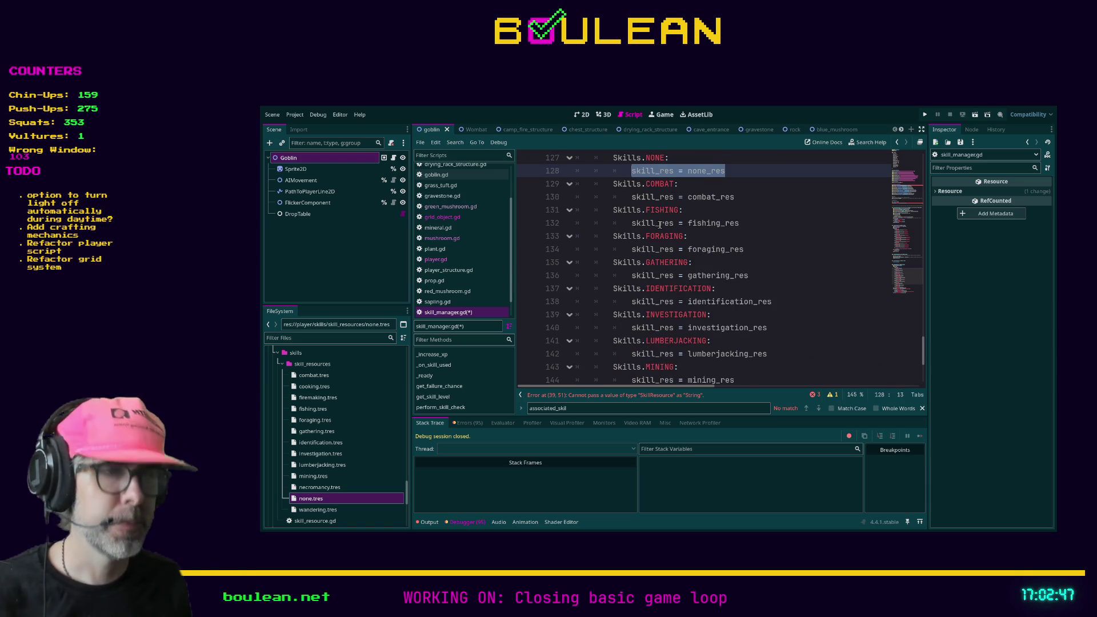
- Comment out skill_res = none_res, add print("SKILL == NONE") and return, and save
{"action": "key", "text": "ctrl+k"}
{"action": "key", "text": "Return"}
{"action": "key", "text": "Up"}
{"action": "type", "text": "print(\"SKILL "}
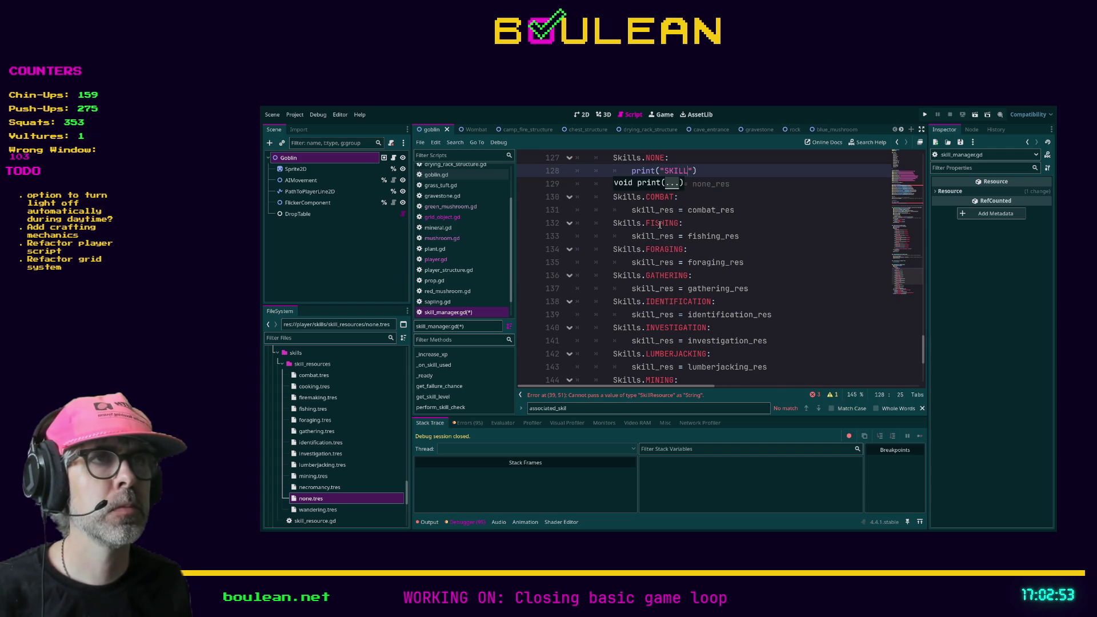
{"action": "type", "text": "== NONE"}
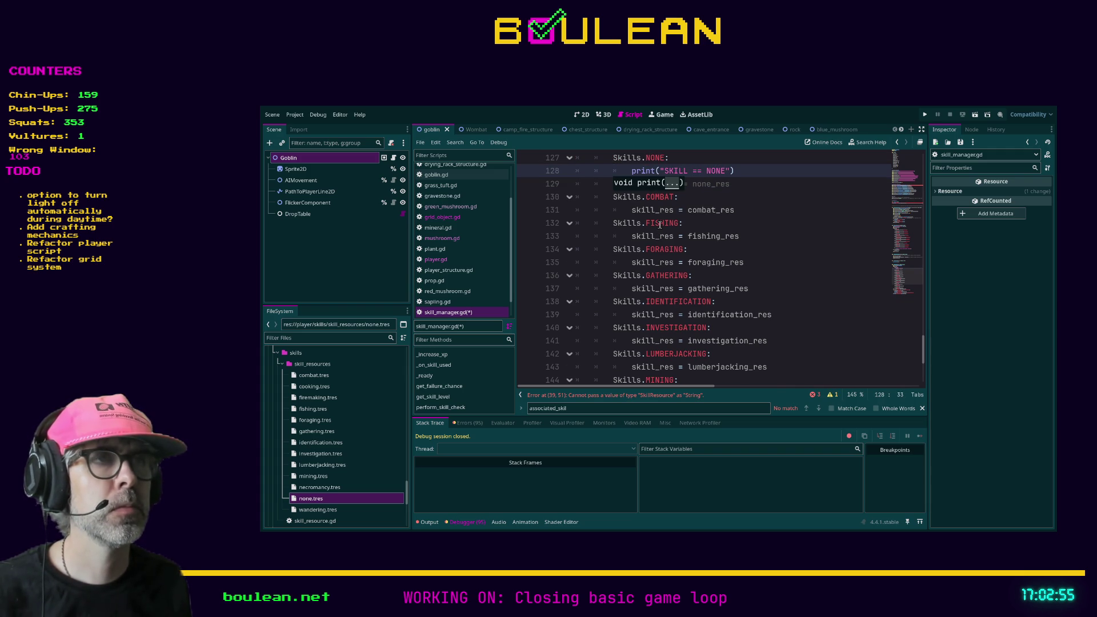
{"action": "key", "text": "Return"}
{"action": "type", "text": "return"}
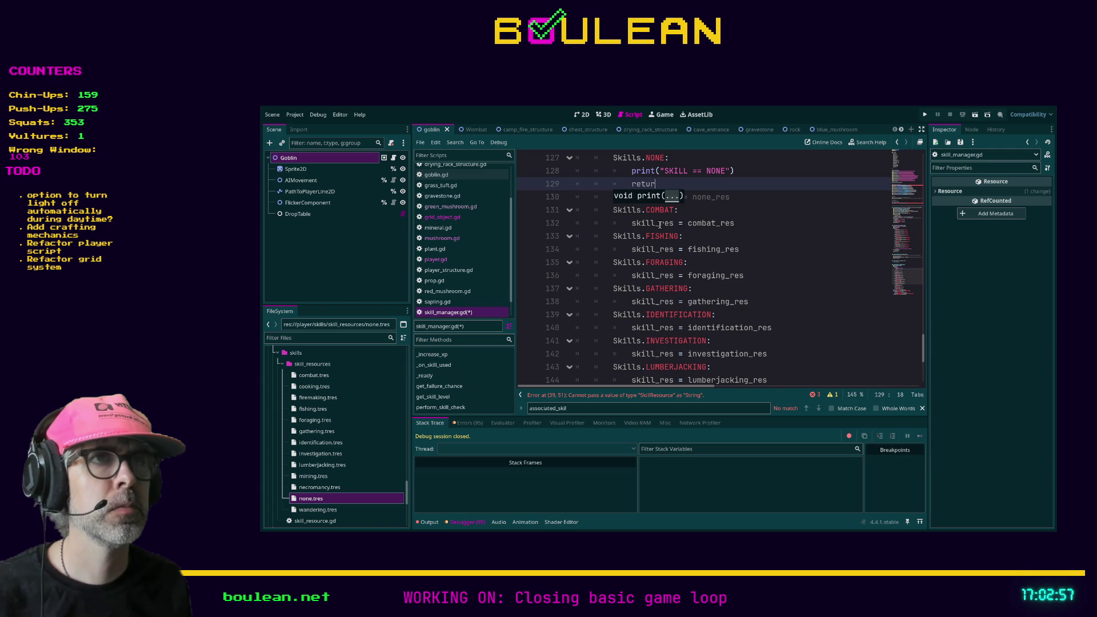
{"action": "key", "text": "ctrl+s"}
- Check the FISHING and FORAGING cases, then save and run the project
{"action": "left_click", "coordinate": [683, 236]}
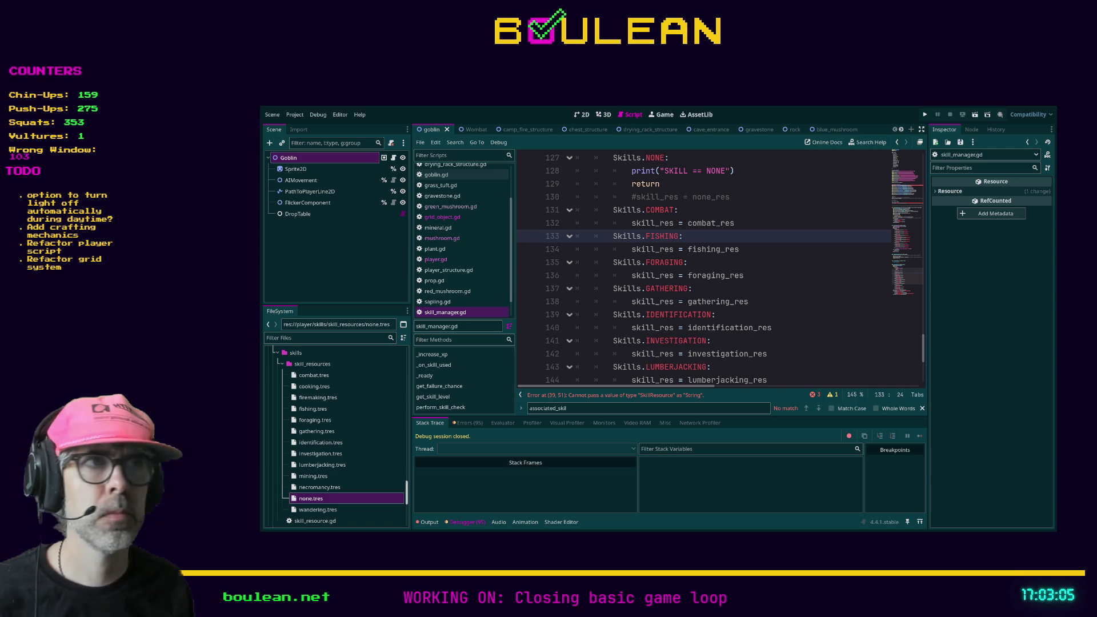
{"action": "left_click", "coordinate": [807, 277]}
{"action": "key", "text": "ctrl+s"}
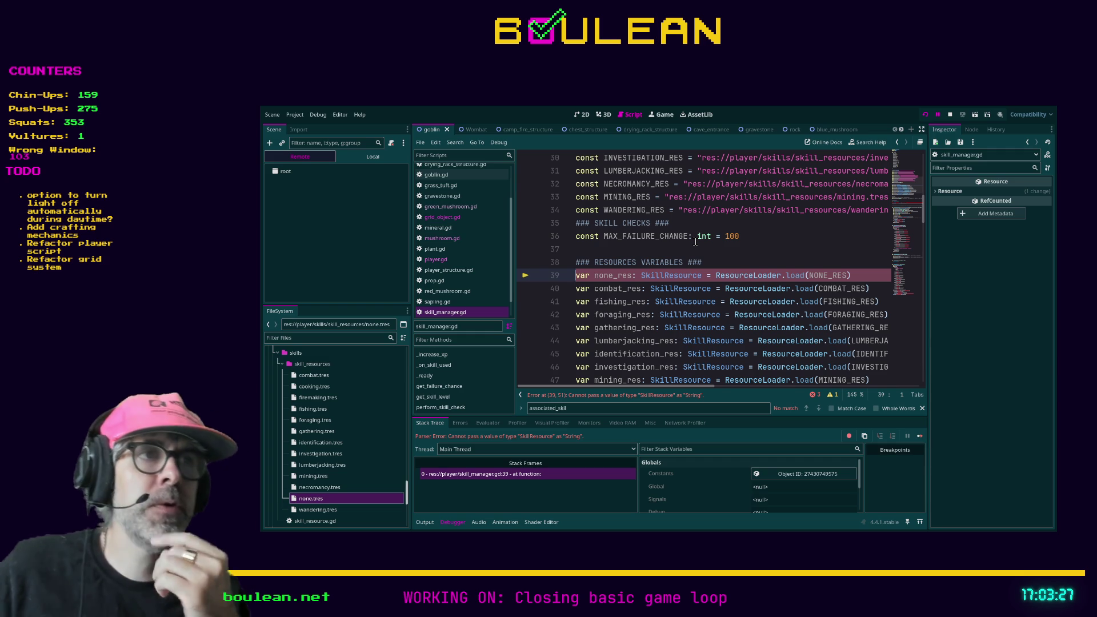
- Inspect the failing none_res declaration on line 39
{"action": "left_click", "coordinate": [762, 244]}
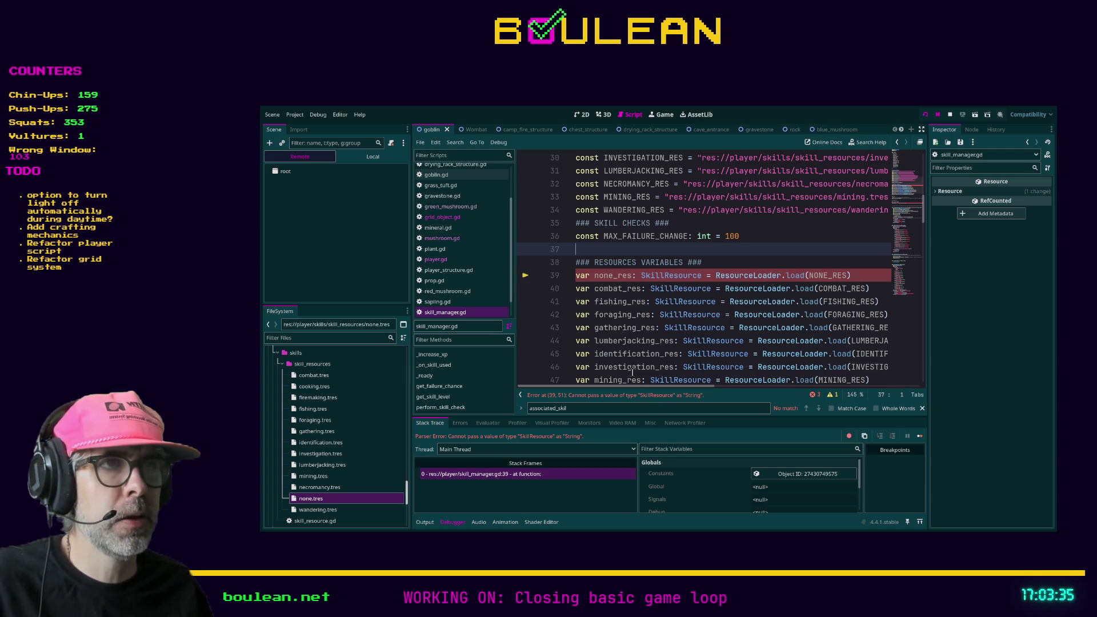
{"action": "mouse_move", "coordinate": [624, 390]}
{"action": "left_mouse_down"}
{"action": "mouse_move", "coordinate": [680, 390]}
{"action": "mouse_move", "coordinate": [598, 392]}
{"action": "left_mouse_up"}
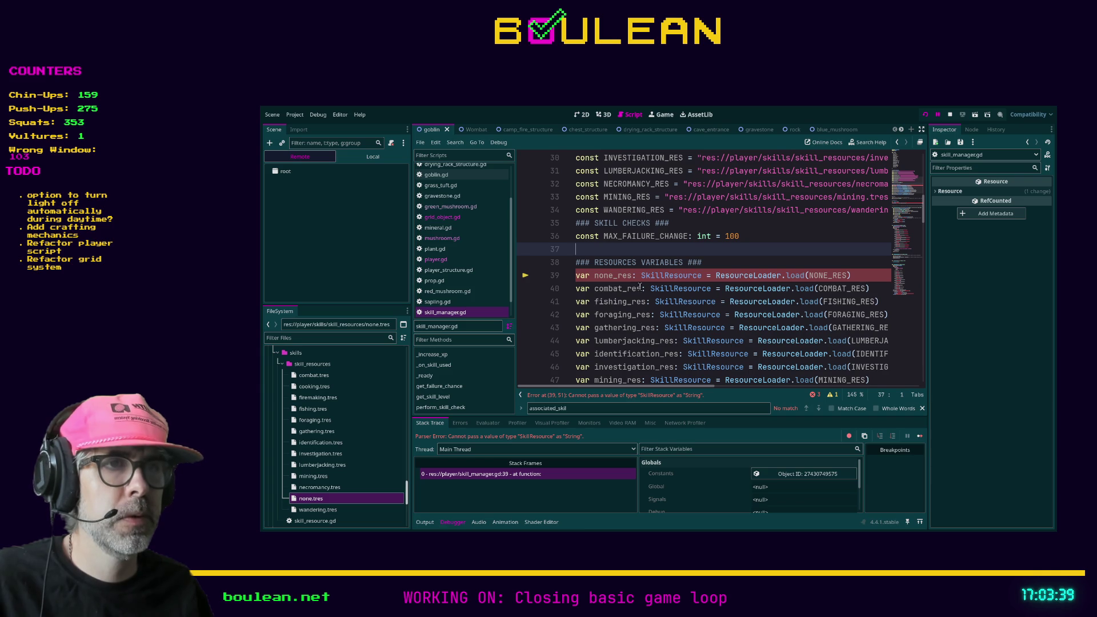
{"action": "left_click", "coordinate": [577, 279]}
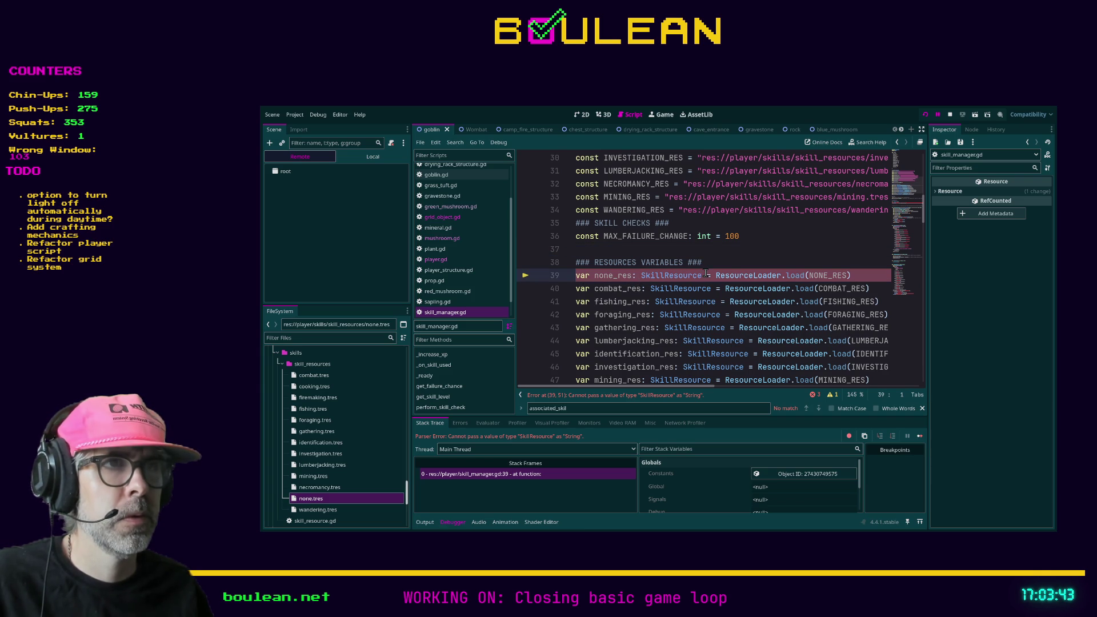
{"action": "scroll", "coordinate": [724, 274], "scroll_direction": "up", "scroll_amount": 3}
{"action": "scroll", "coordinate": [724, 275], "scroll_direction": "up", "scroll_amount": 1}
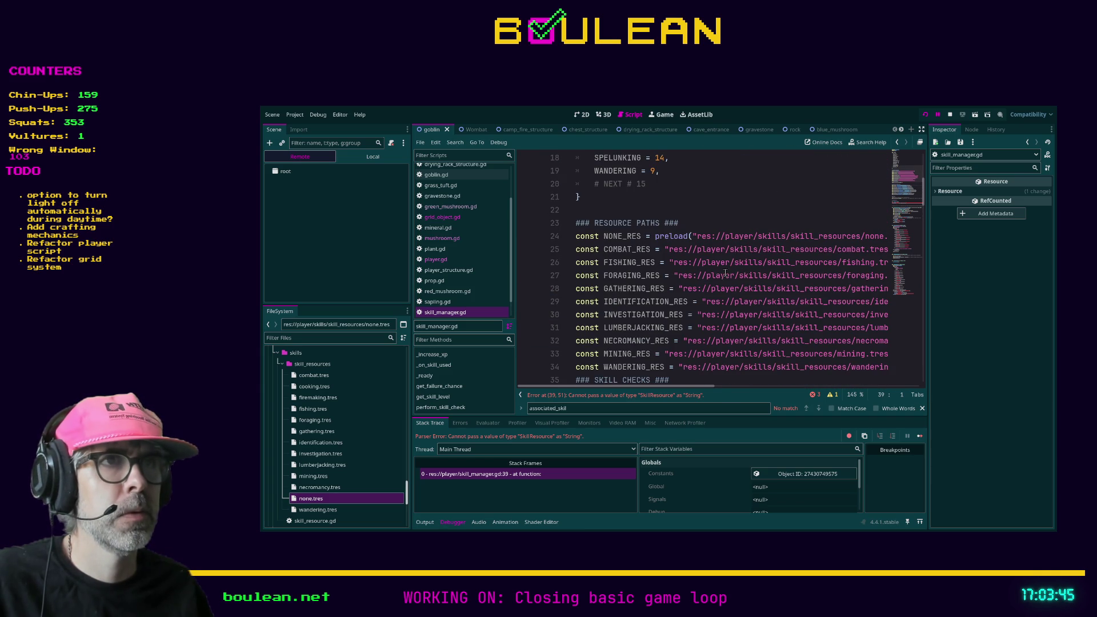
- Remove the preload() wrapper from NONE_RES on line 24, save, and relaunch the game
{"action": "double_click", "coordinate": [671, 236]}
{"action": "key", "text": "shift+Right"}
{"action": "key", "text": "BackSpace"}
{"action": "key", "text": "End"}
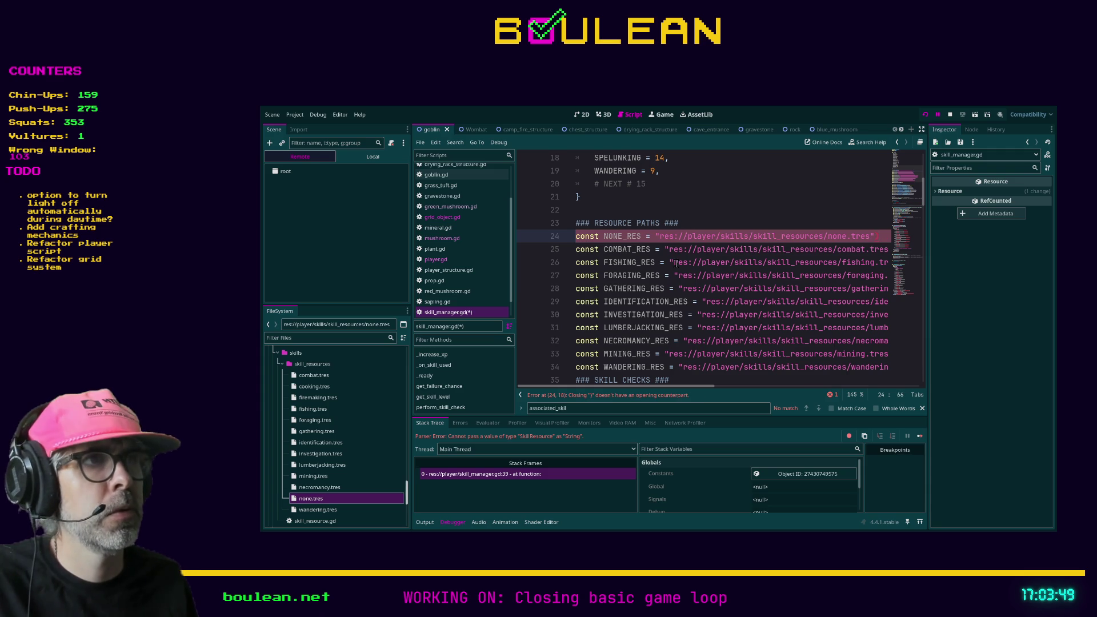
{"action": "key", "text": "ctrl+s"}
{"action": "key", "text": "F5"}
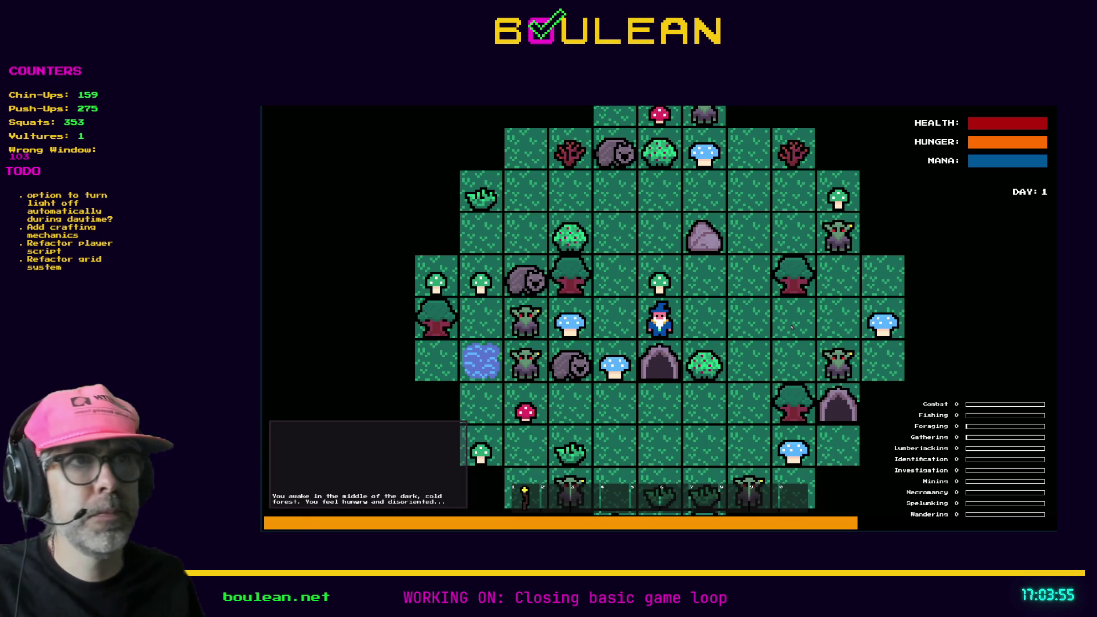
- Playtest the game: equip the torch, restart, and pick up the blue mushroom
{"action": "key", "text": "Left"}
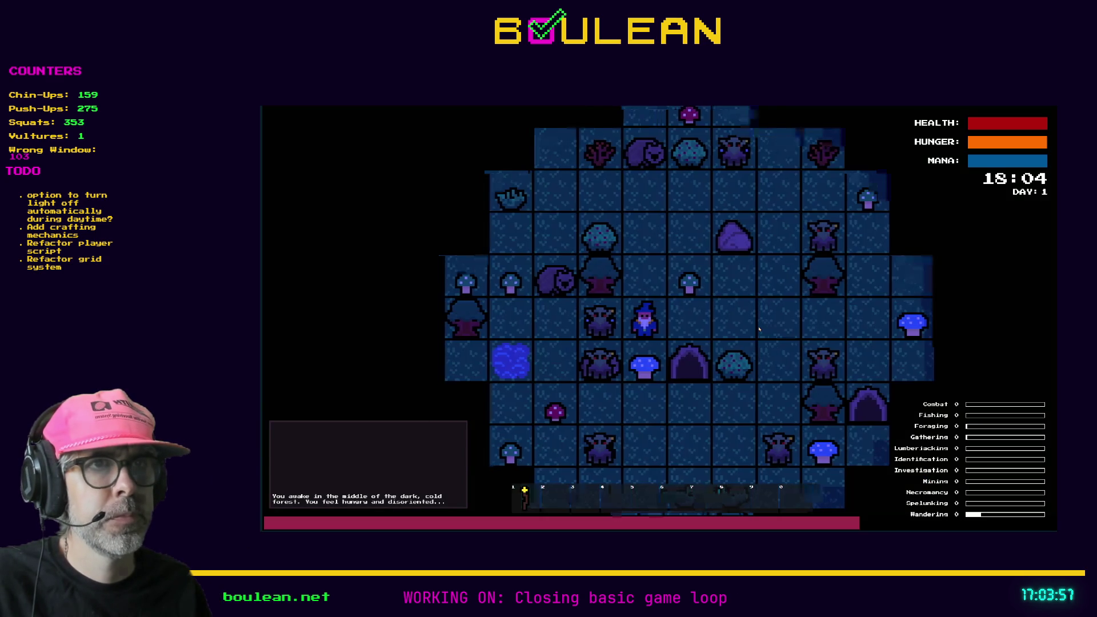
{"action": "key", "text": "1"}
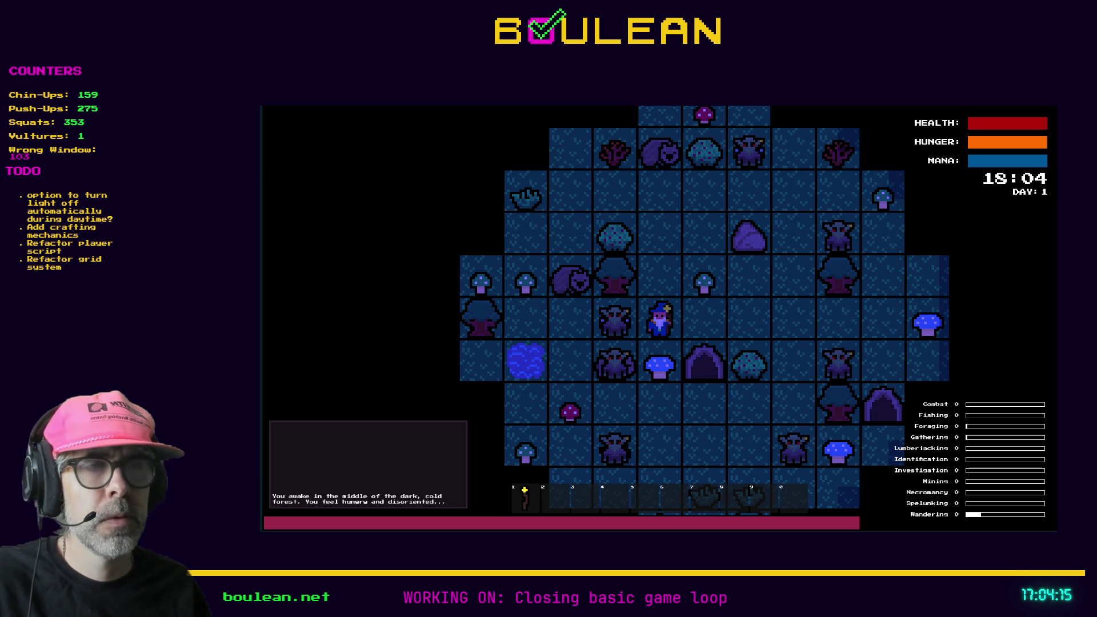
{"action": "key", "text": "F8"}
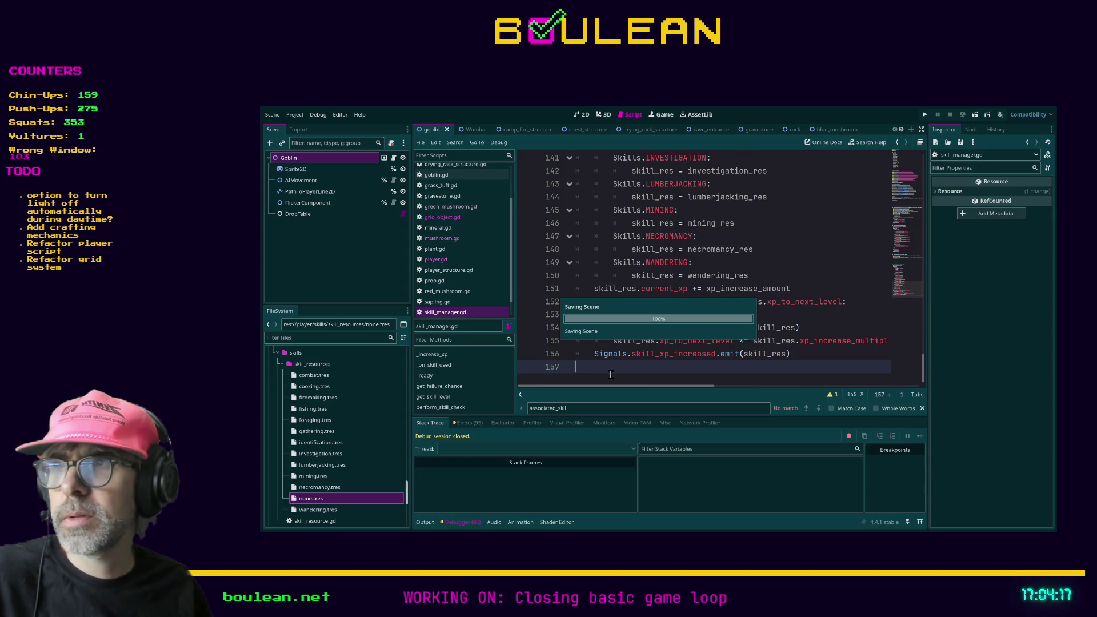
{"action": "key", "text": "F5"}
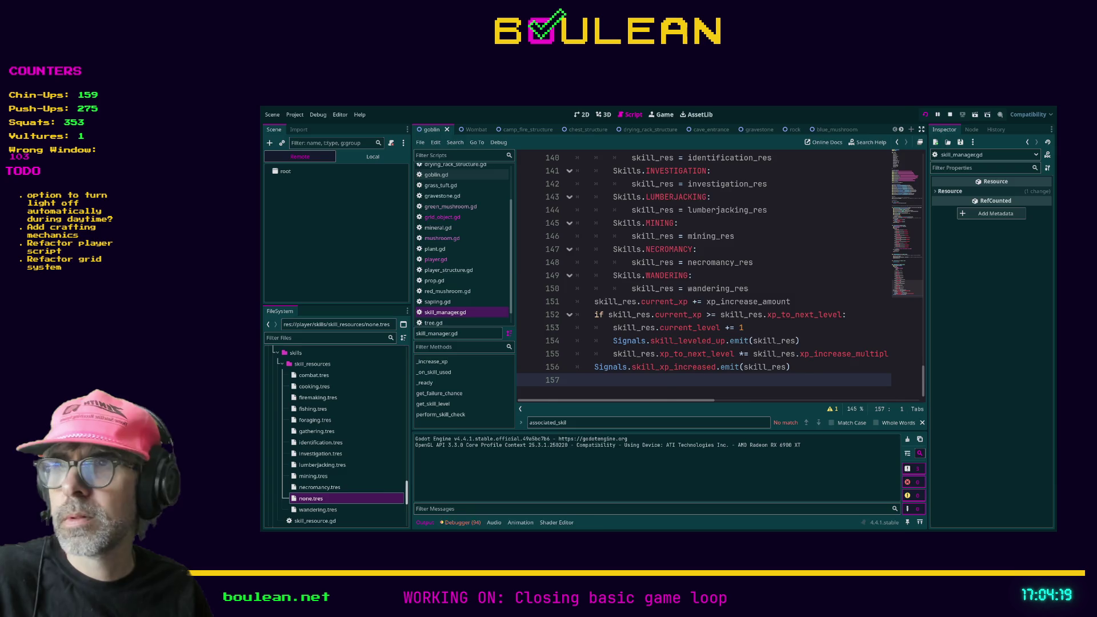
{"action": "key", "text": "Left"}
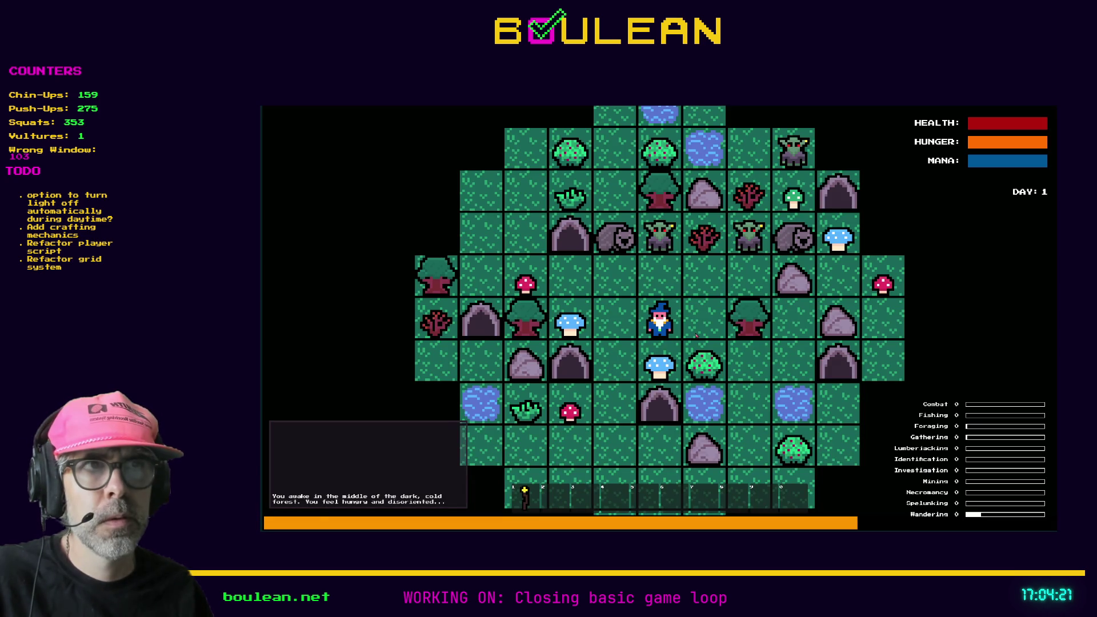
{"action": "key", "text": "Left"}
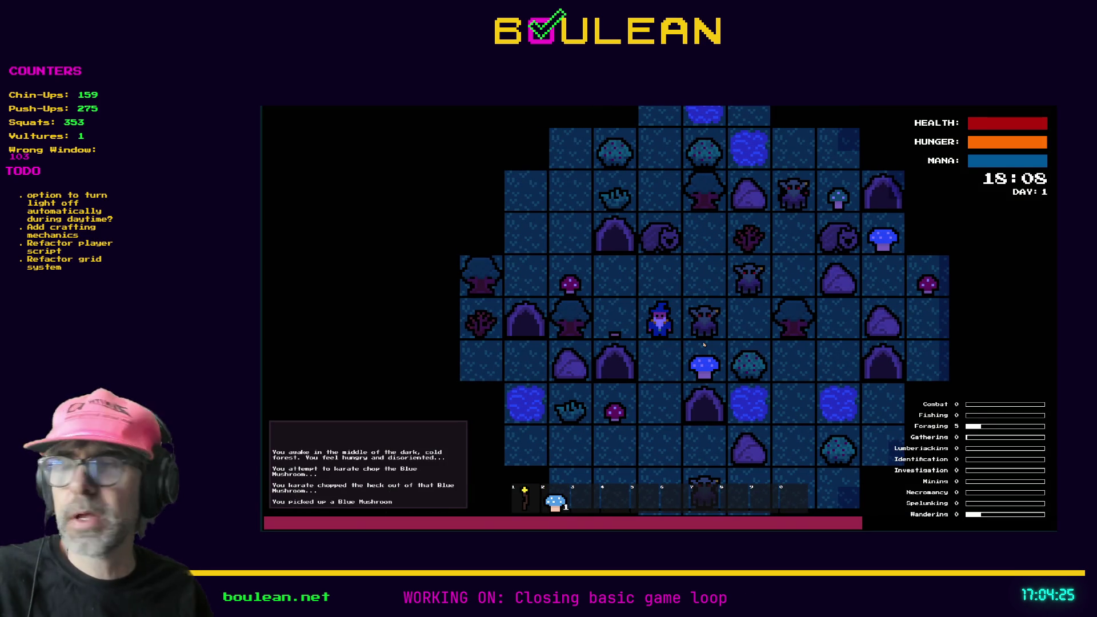
- Quit the game and reload the A Wizard In Exile project
{"action": "key", "text": "Escape"}
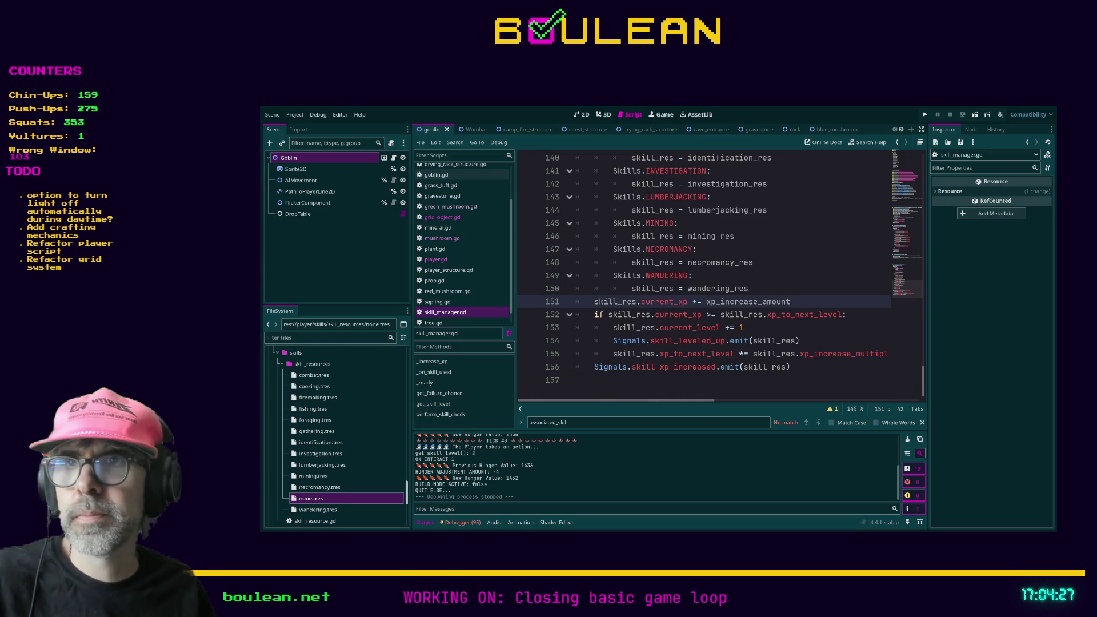
{"action": "key", "text": "F5"}
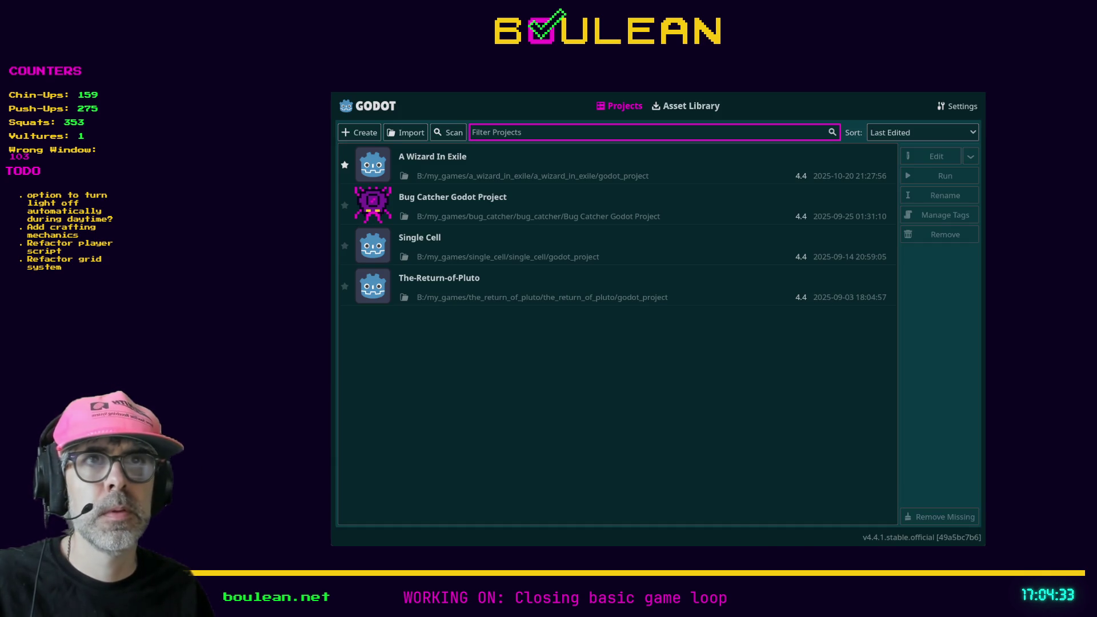
{"action": "double_click", "coordinate": [592, 171]}
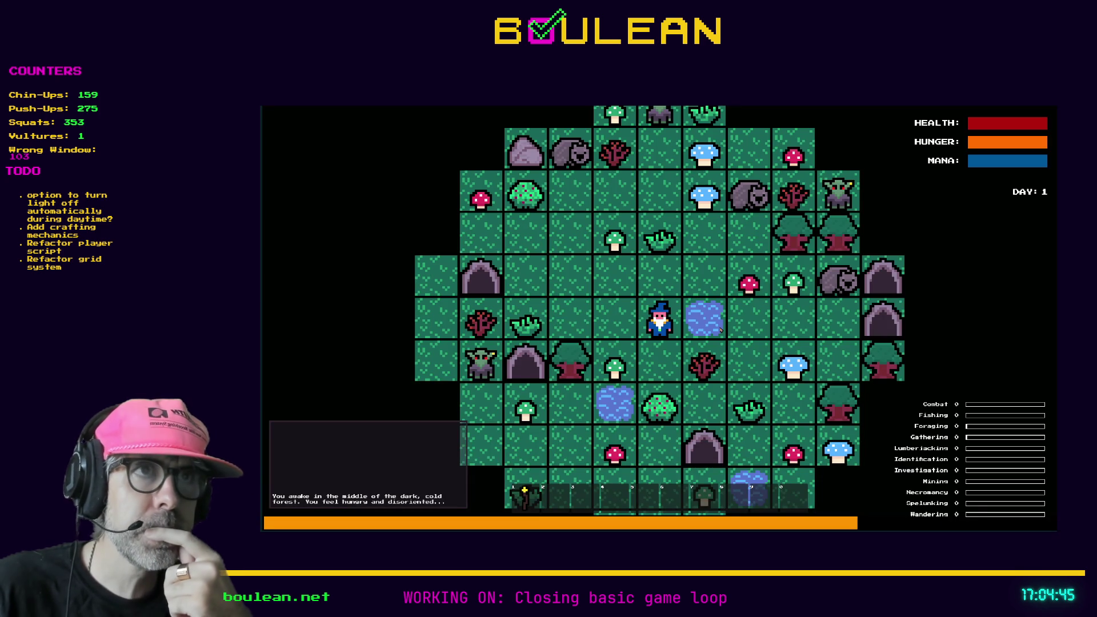
- Walk the wizard left, save, and attack the adjacent Wombat
{"action": "key", "text": "Left"}
{"action": "key", "text": "Left"}
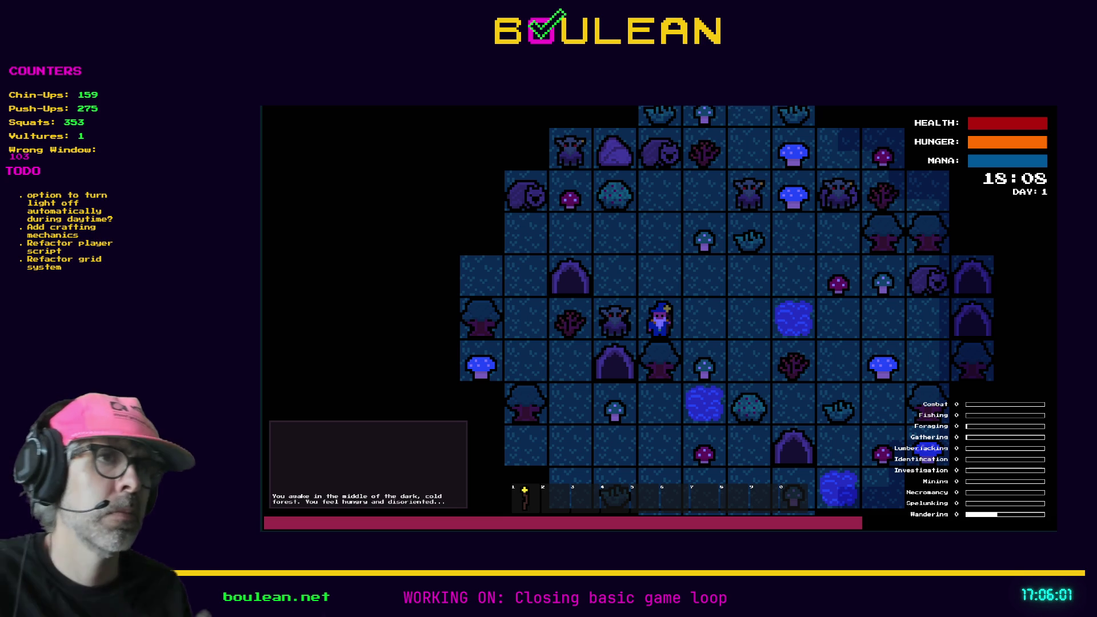
{"action": "key", "text": "alt+Tab"}
{"action": "key", "text": "ctrl+s"}
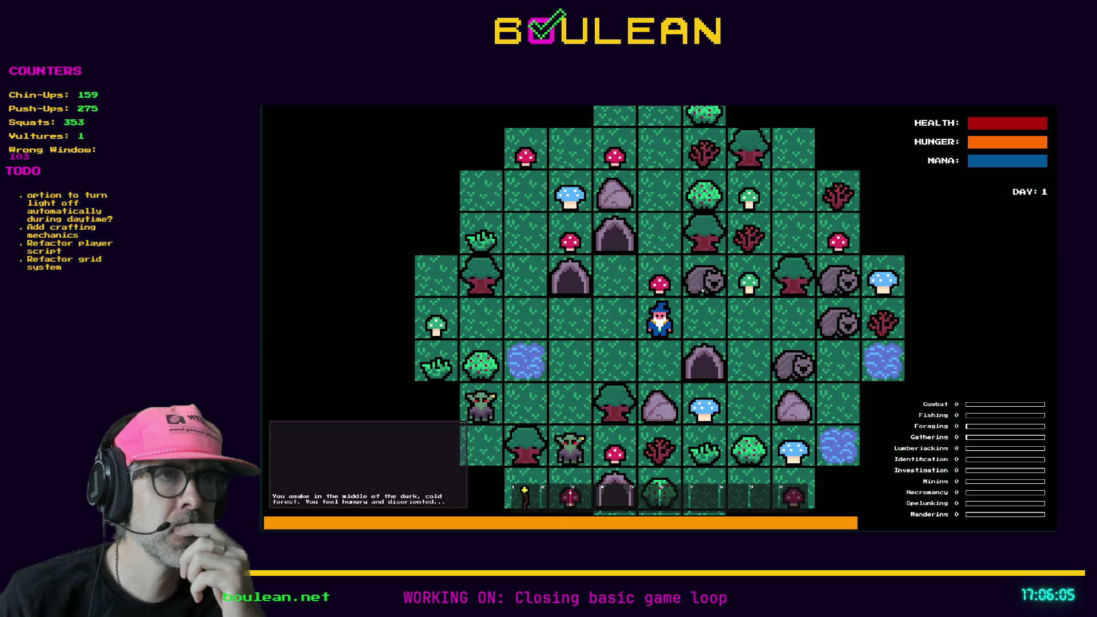
{"action": "key", "text": "Right"}
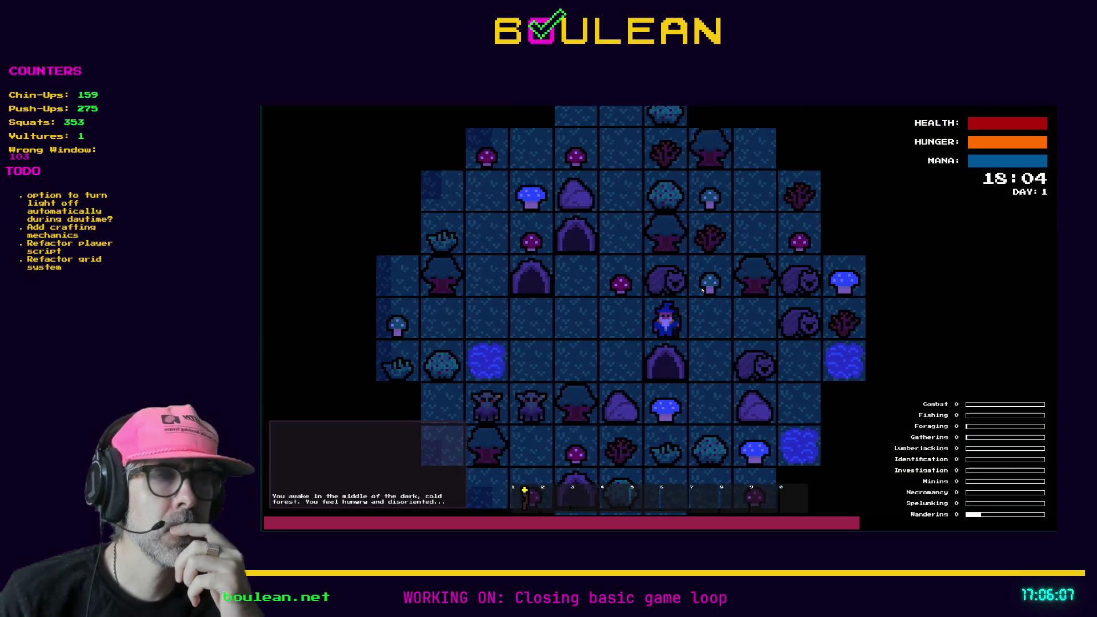
{"action": "key", "text": "Up"}
{"action": "key", "text": "Up"}
{"action": "key", "text": "Left"}
{"action": "key", "text": "Left"}
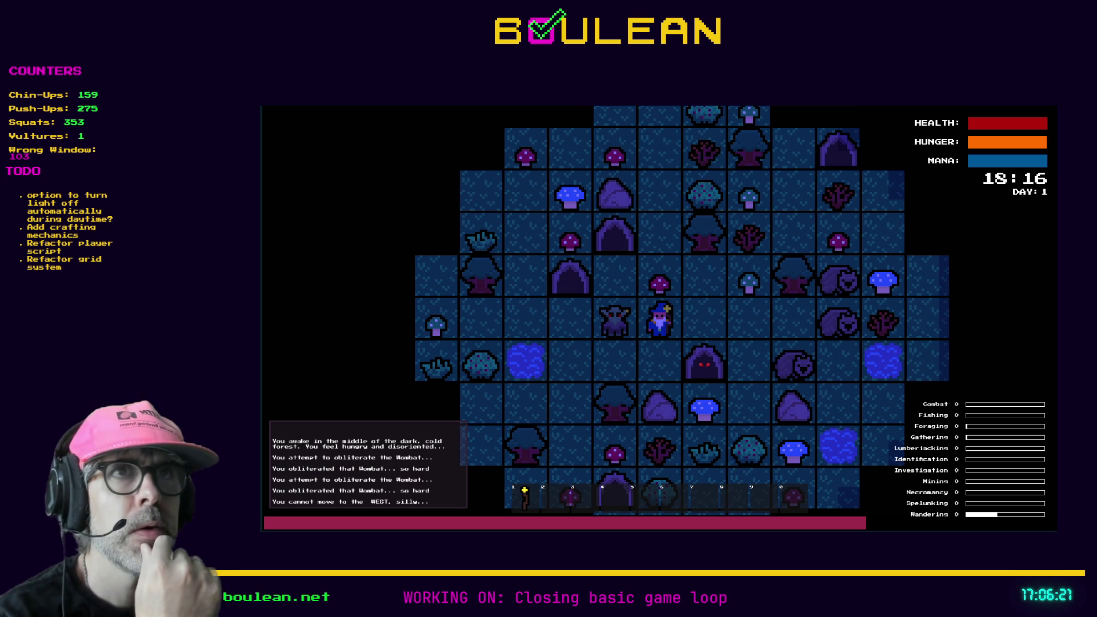
- Rerun the game, attack a nearby Wombat, then stop and return to skill_manager.gd line 148
{"action": "key", "text": "F8"}
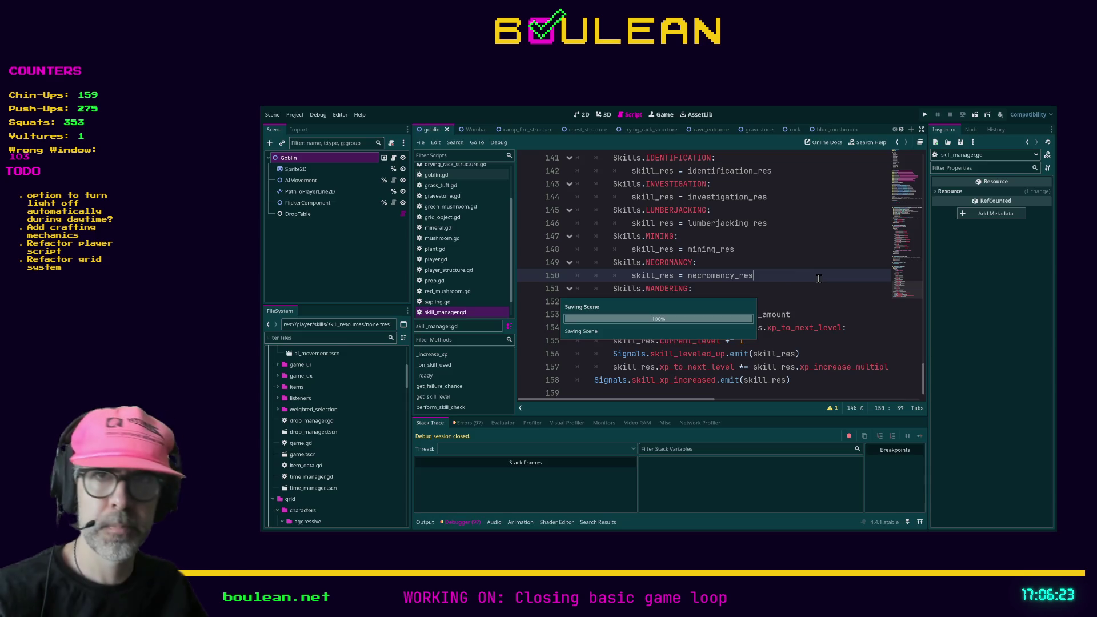
{"action": "key", "text": "F5"}
{"action": "key", "text": "Up"}
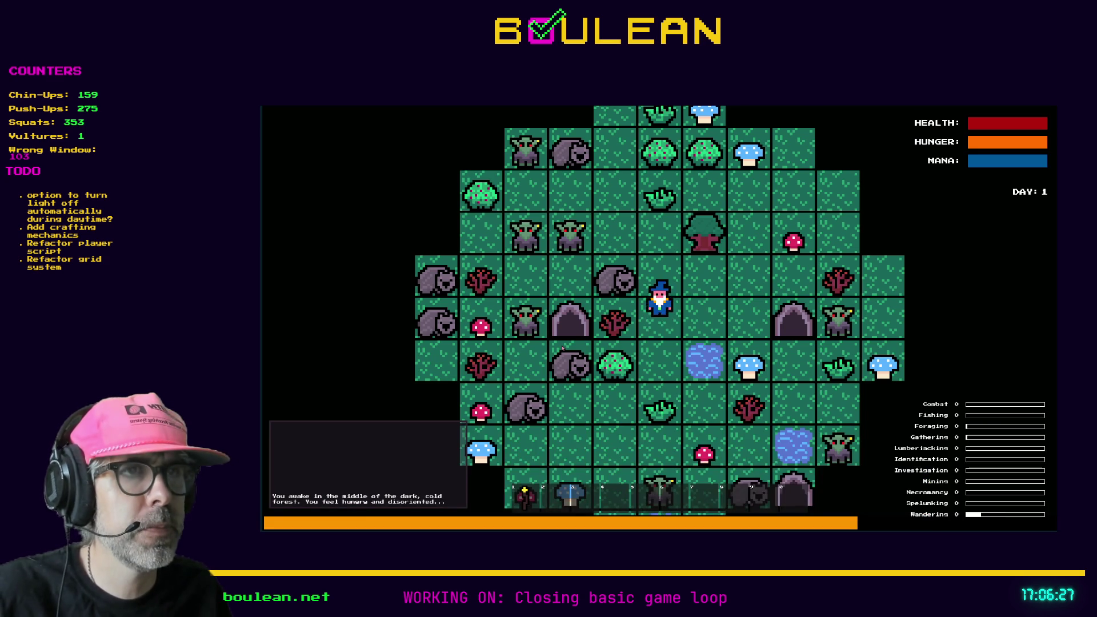
{"action": "key", "text": "Left"}
{"action": "key", "text": "Left"}
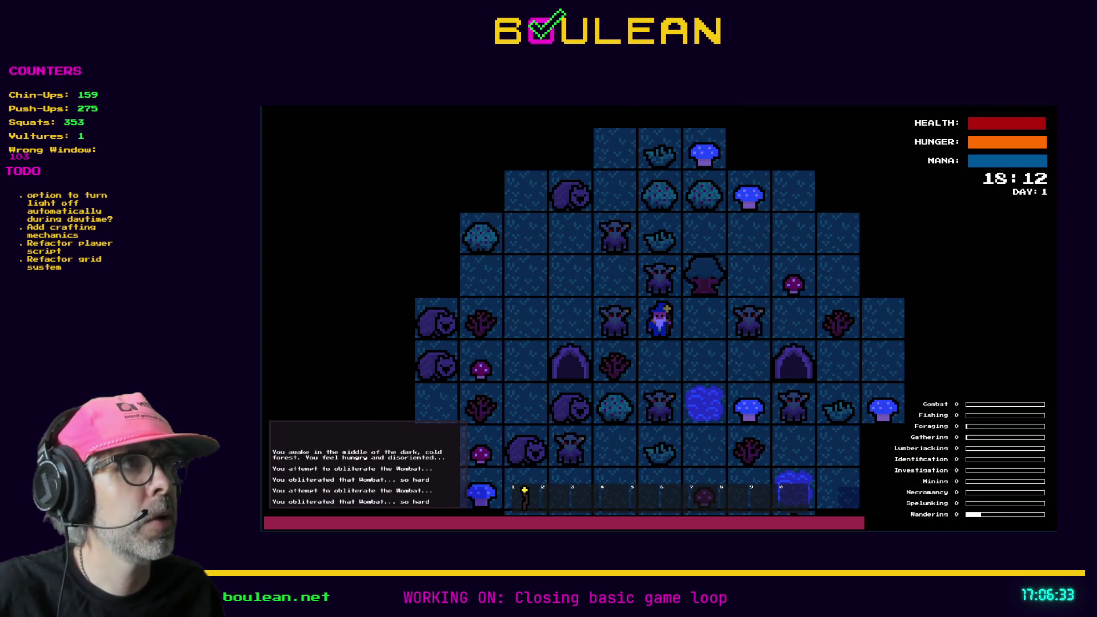
{"action": "key", "text": "F8"}
{"action": "left_click", "coordinate": [797, 248]}
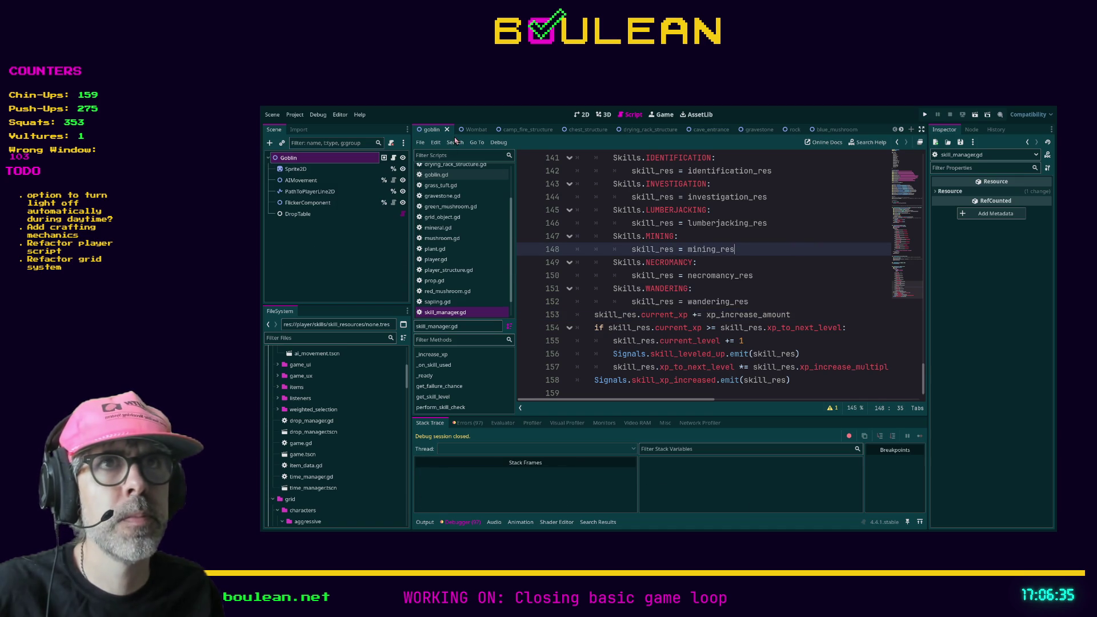
- Set the Goblin's Associated Attack Skill to Combat
{"action": "left_click", "coordinate": [289, 157]}
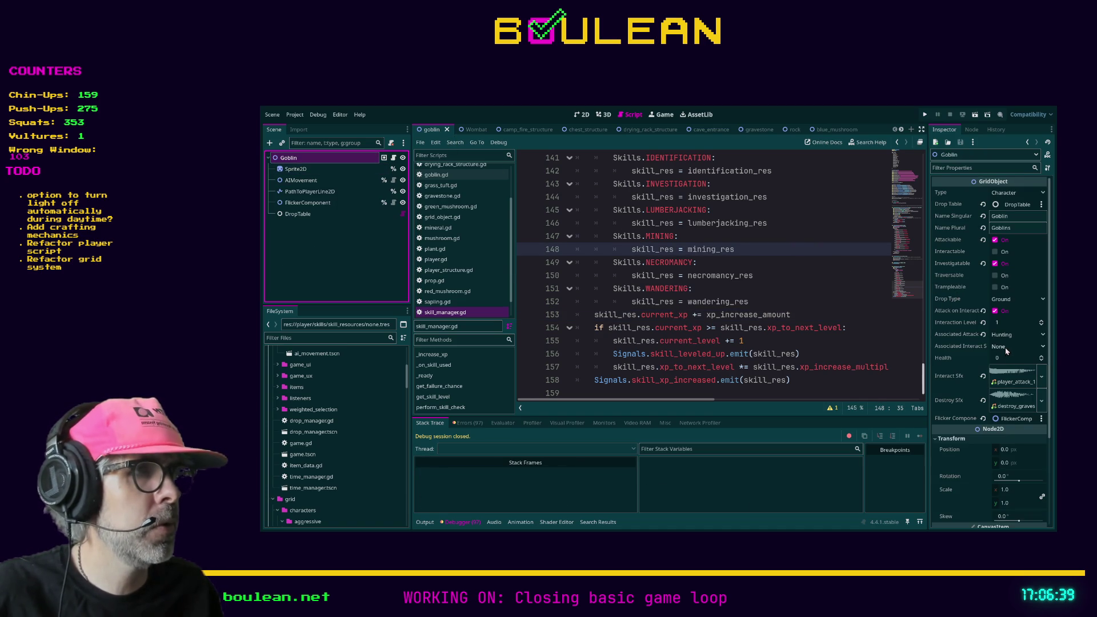
{"action": "left_click", "coordinate": [472, 132]}
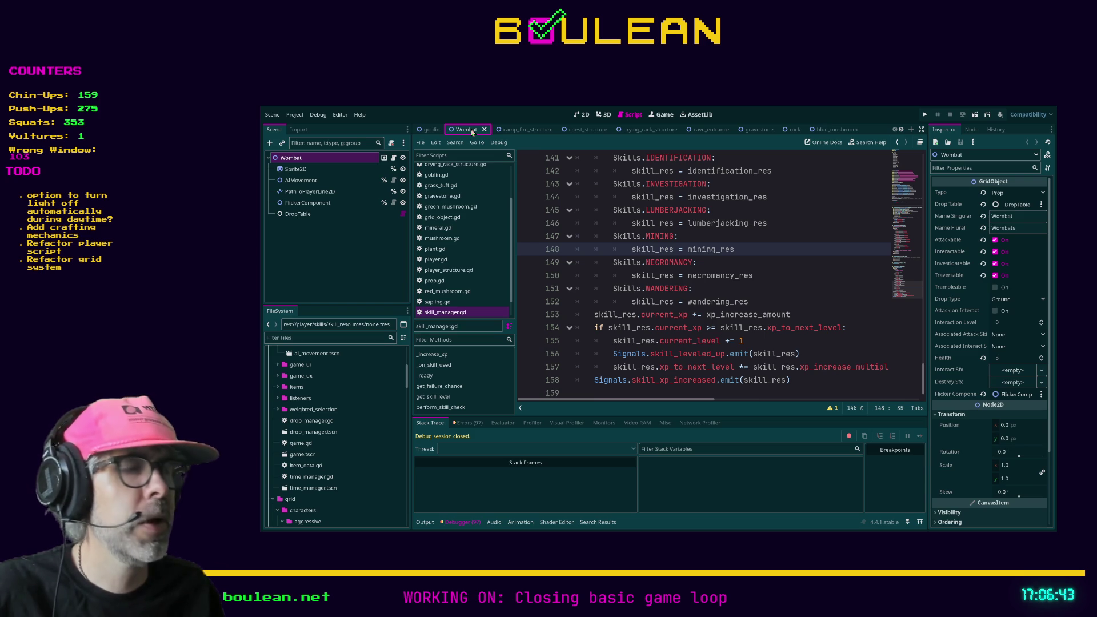
{"action": "left_click", "coordinate": [432, 130]}
{"action": "left_click", "coordinate": [1017, 338]}
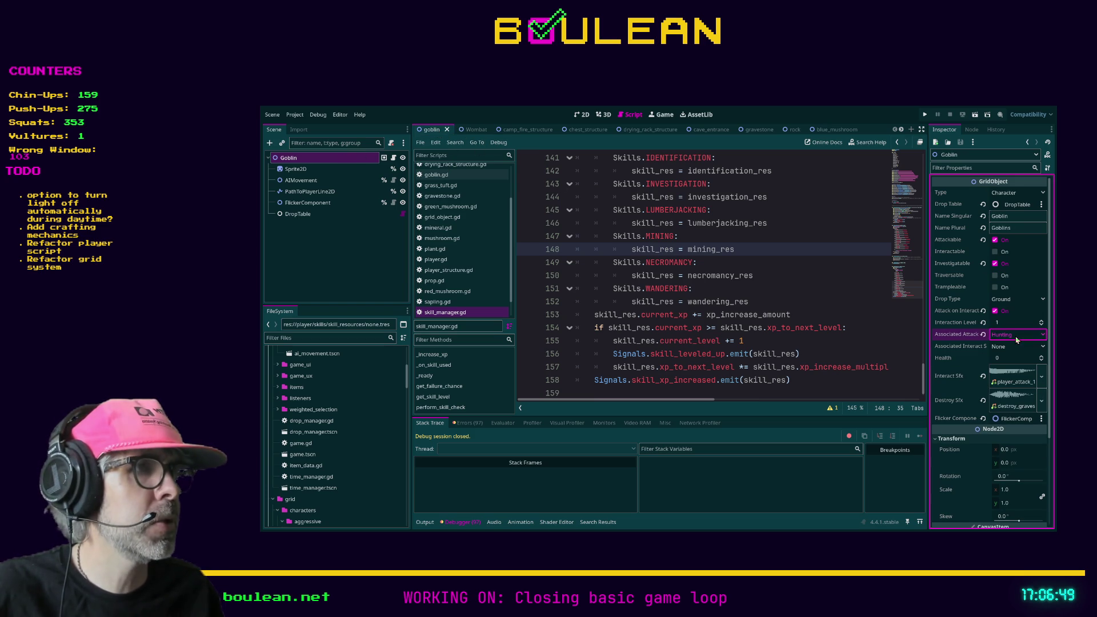
{"action": "left_click", "coordinate": [1011, 371]}
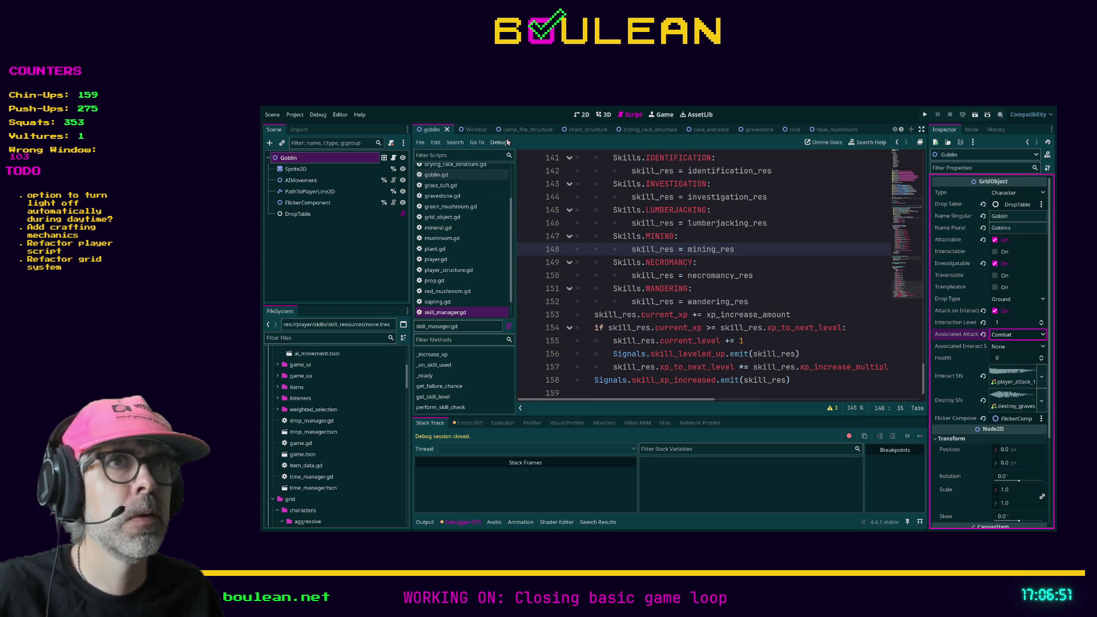
- Set the Wombat's Associated Attack and Interact Skill to Hunting and save the scene
{"action": "left_click", "coordinate": [469, 130]}
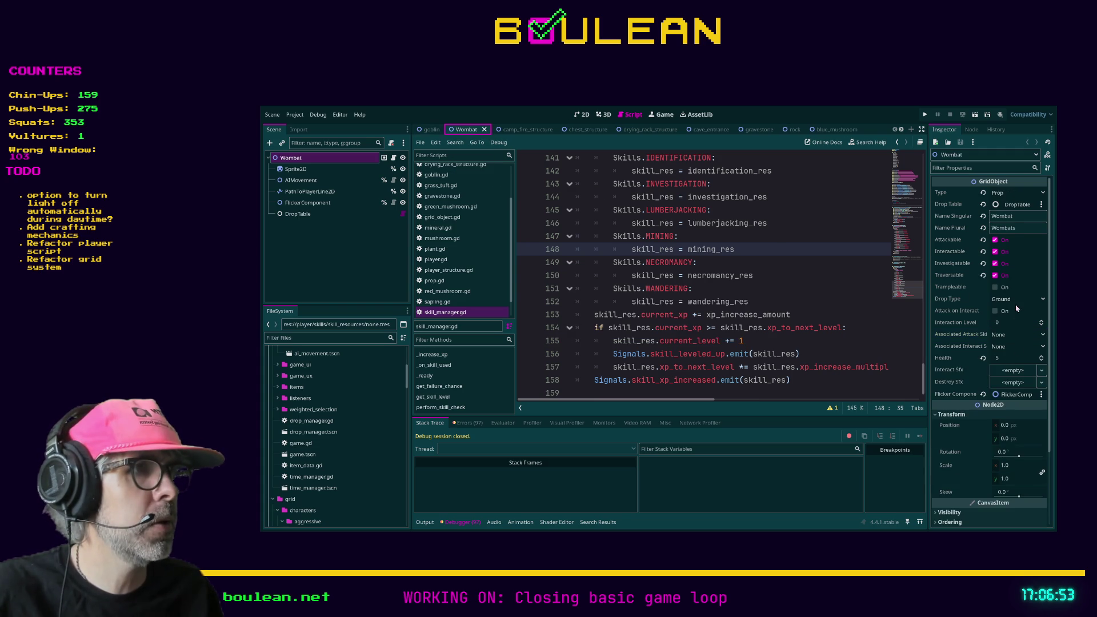
{"action": "left_click", "coordinate": [1012, 372]}
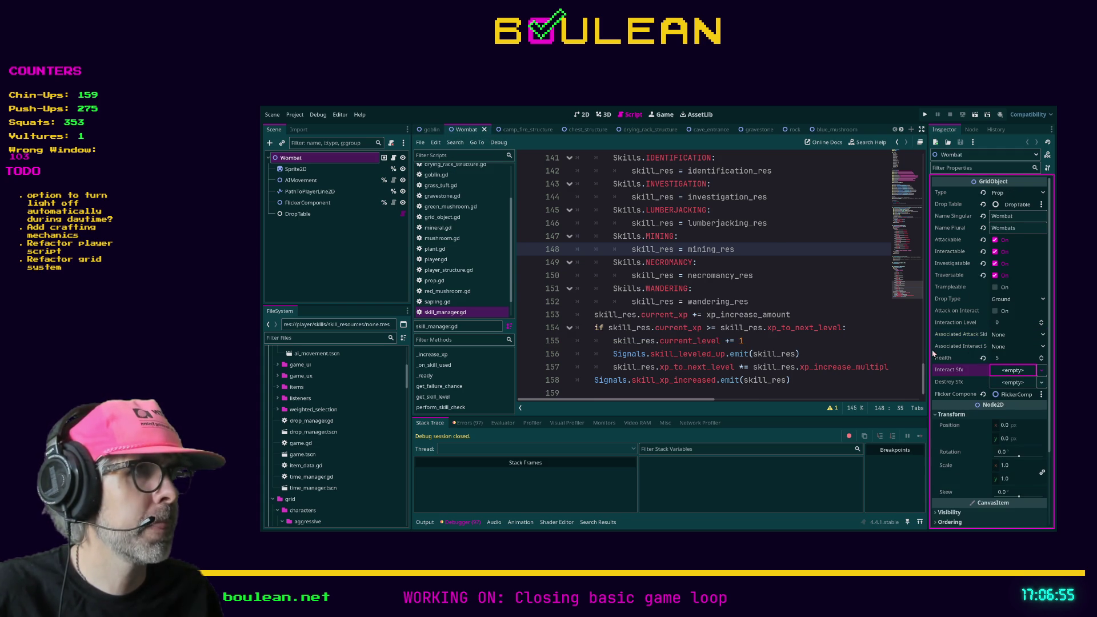
{"action": "left_click", "coordinate": [1006, 337]}
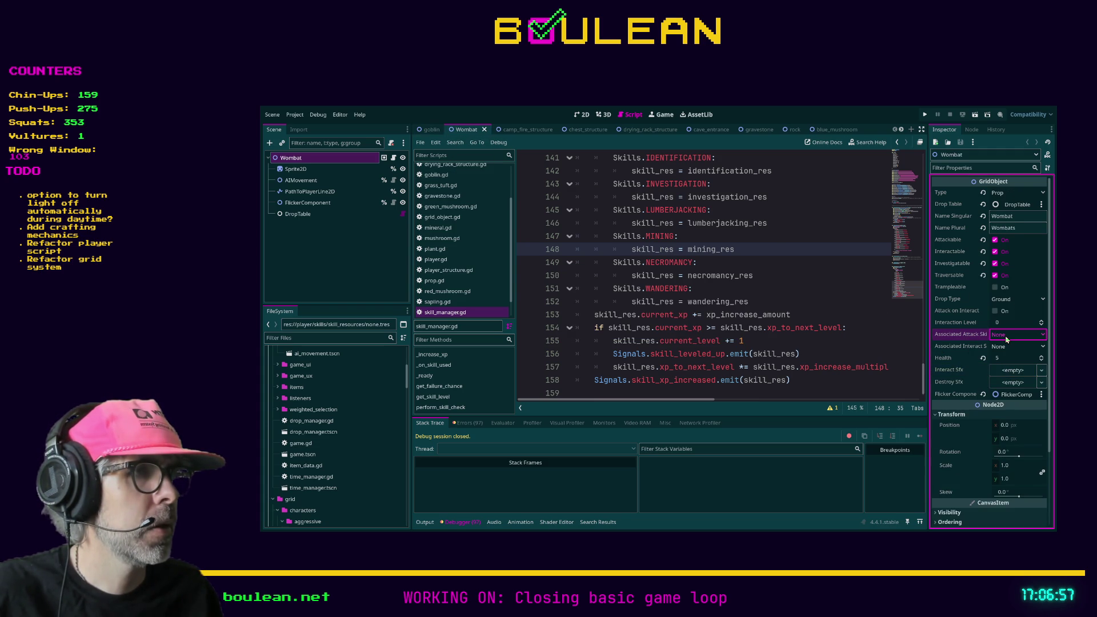
{"action": "left_click", "coordinate": [992, 390]}
{"action": "left_click", "coordinate": [1004, 347]}
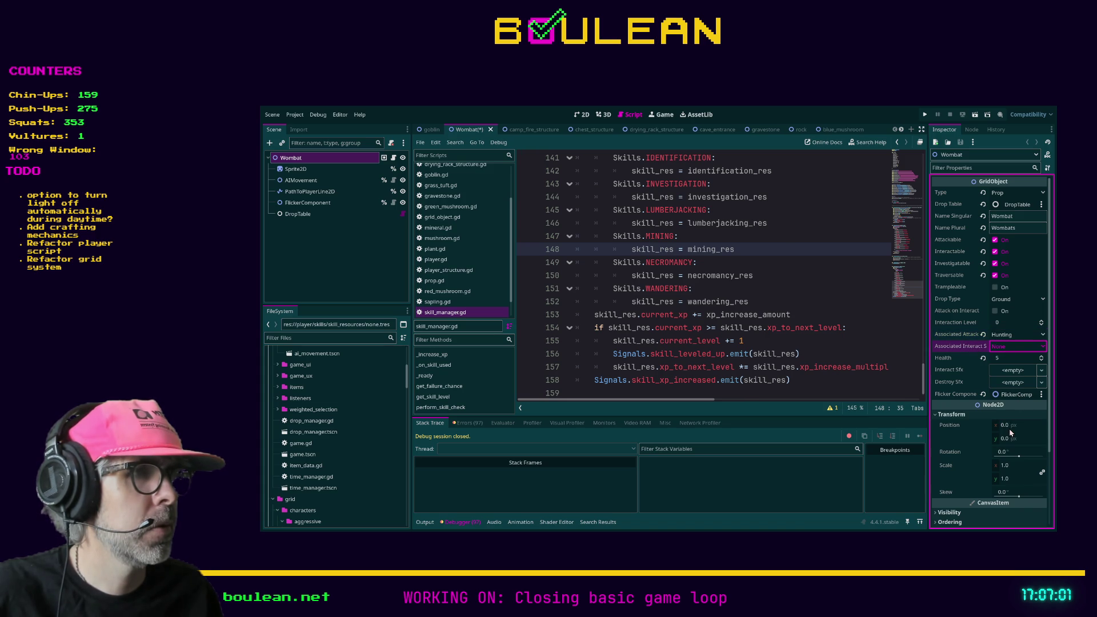
{"action": "left_click", "coordinate": [993, 400]}
{"action": "key", "text": "ctrl+s"}
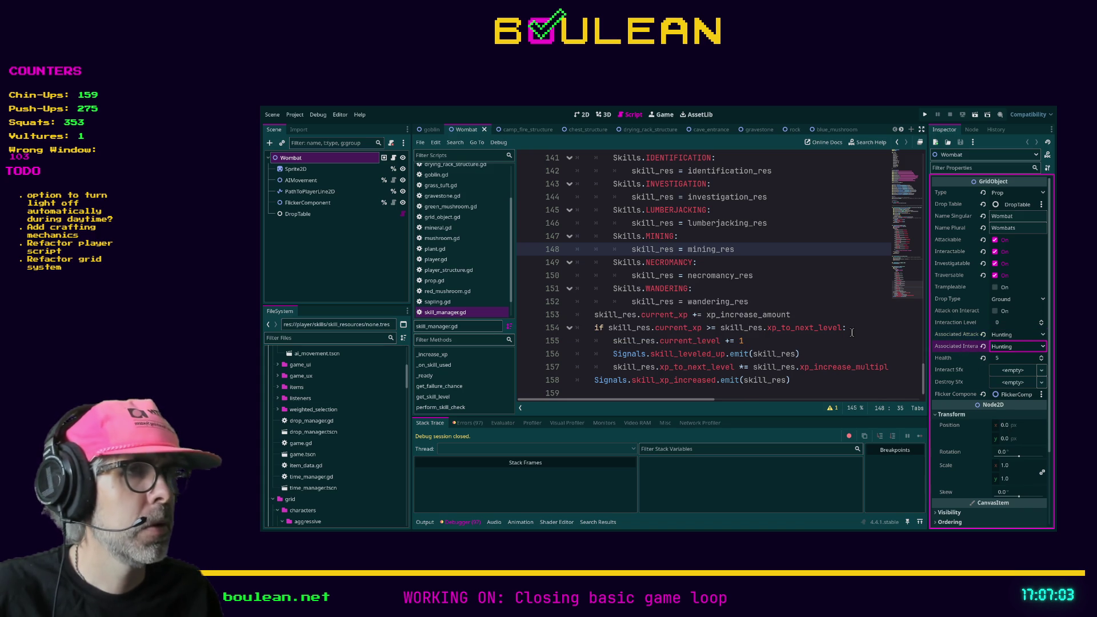
{"action": "left_click", "coordinate": [851, 330]}
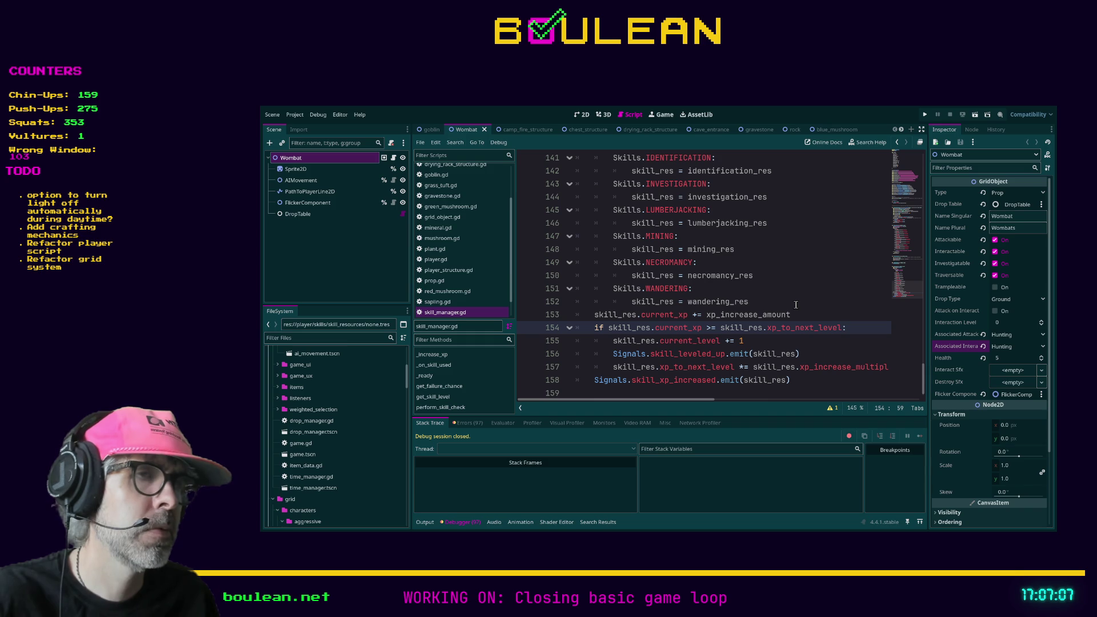
{"action": "scroll", "coordinate": [795, 304], "scroll_direction": "up", "scroll_amount": 3}
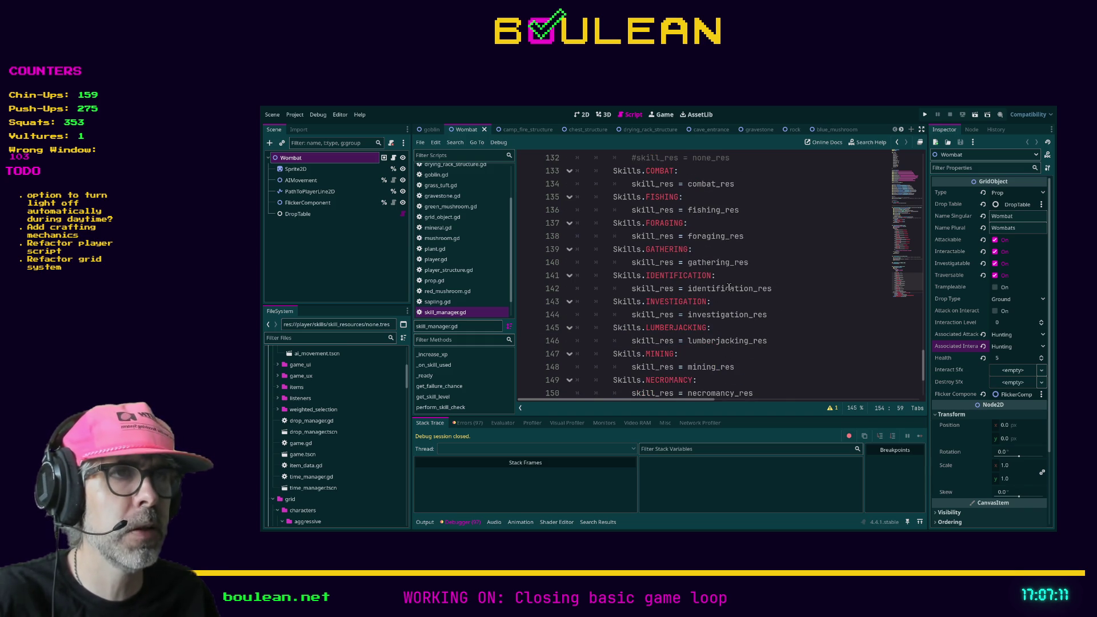
- Add a Skills.HUNTING case after GATHERING that sets skill_res = hunting_res
{"action": "left_click", "coordinate": [770, 261]}
{"action": "key", "text": "Return"}
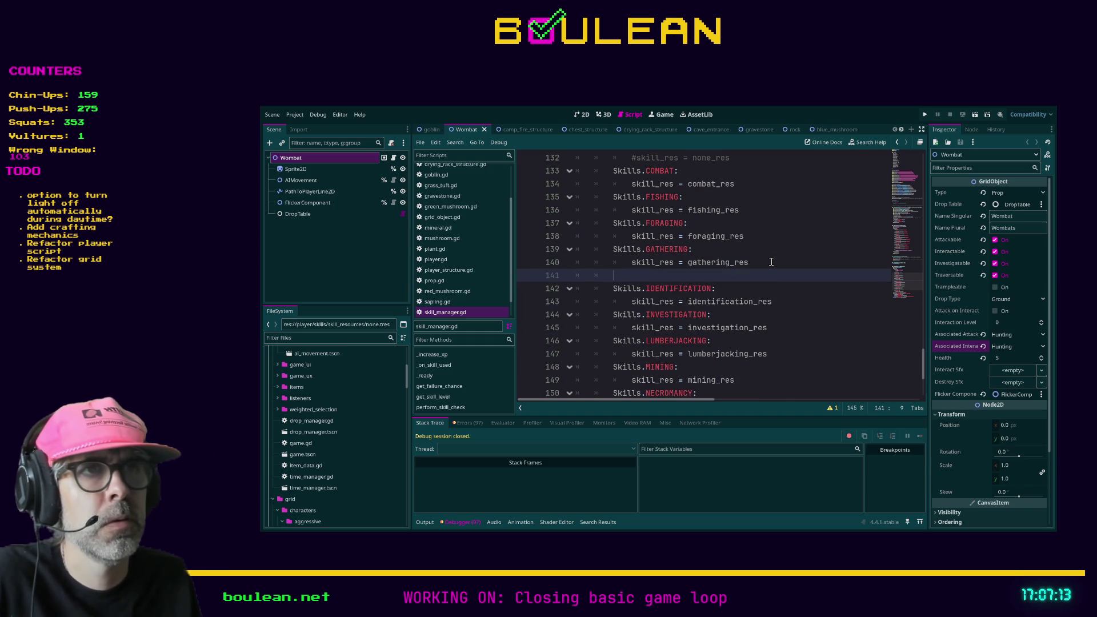
{"action": "type", "text": "Skills.HUN"}
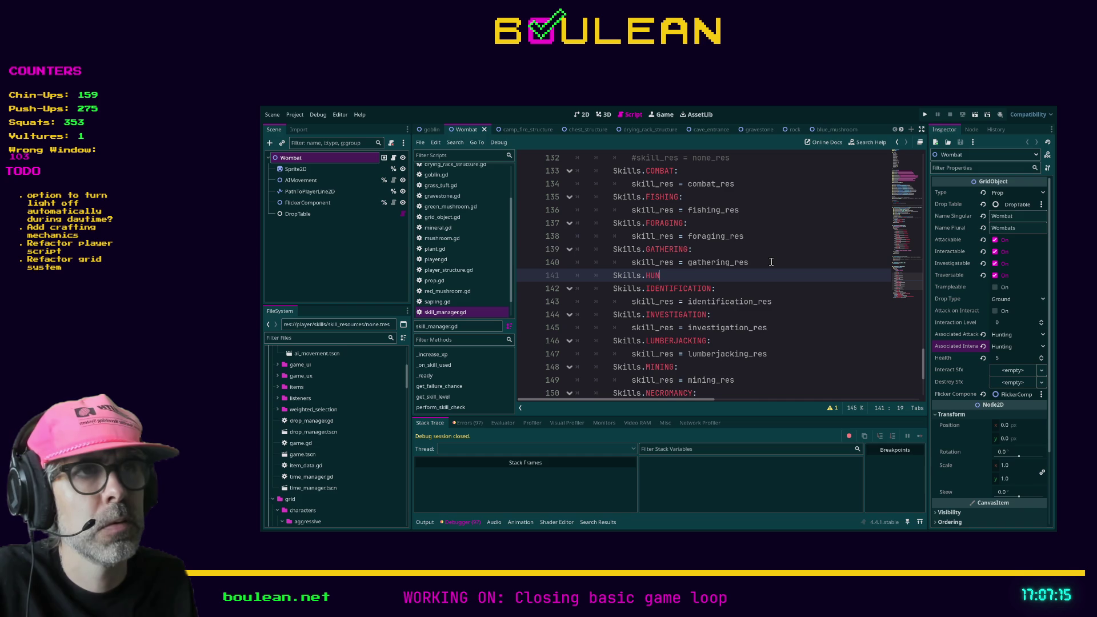
{"action": "type", "text": "TING:"}
{"action": "key", "text": "Return"}
{"action": "type", "text": "skil"}
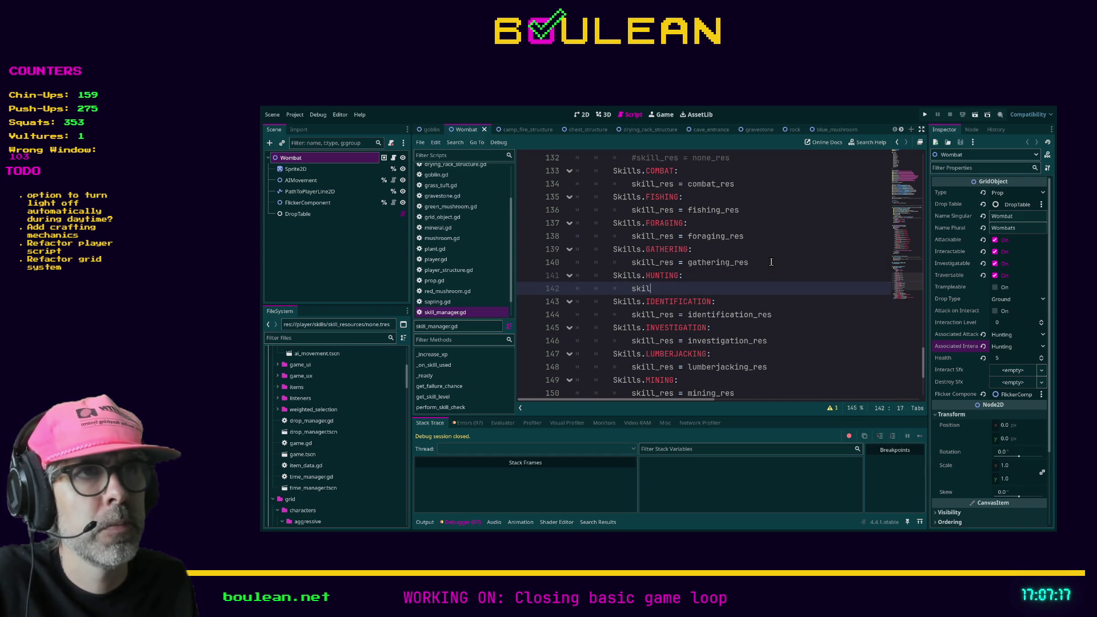
{"action": "type", "text": "res =huntin_"}
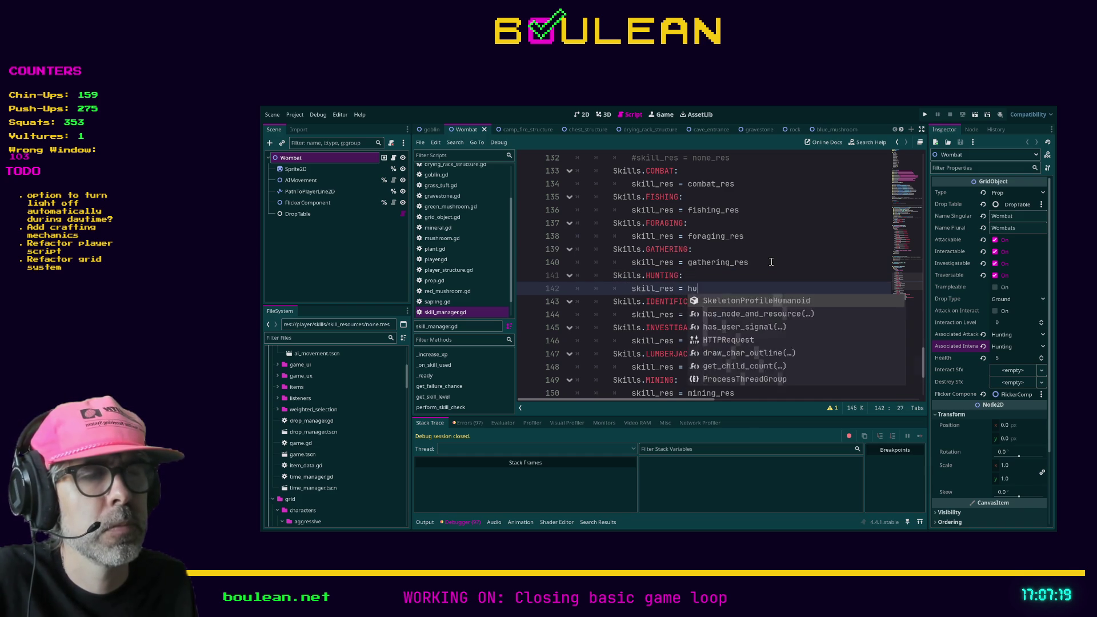
{"action": "type", "text": "_res"}
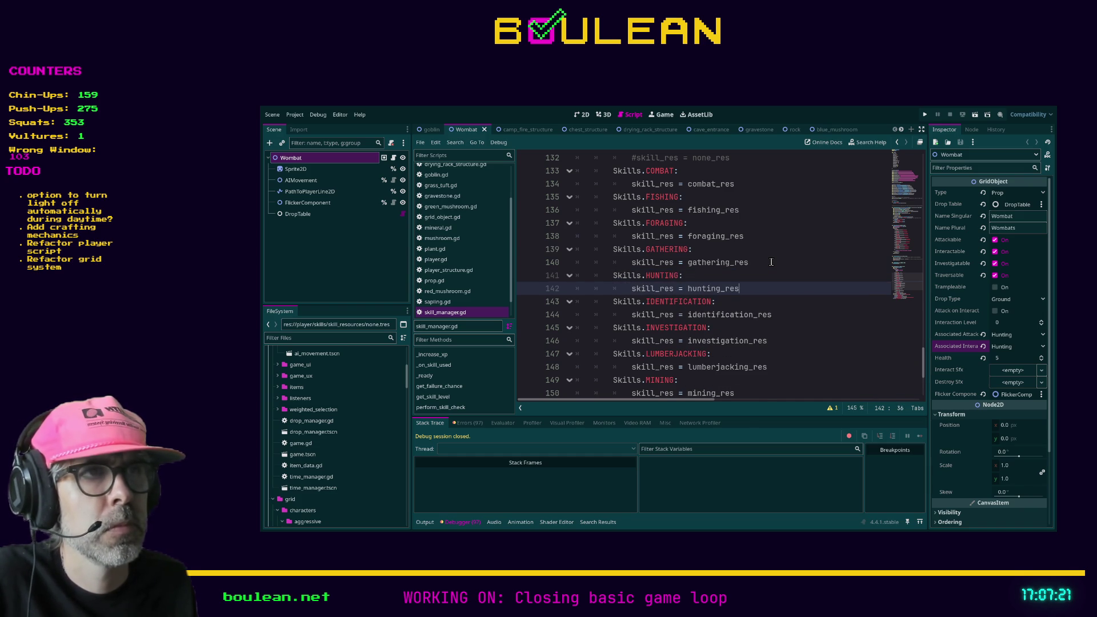
{"action": "scroll", "coordinate": [750, 252], "scroll_direction": "up", "scroll_amount": 7}
{"action": "left_click", "coordinate": [328, 338]}
- Filter the FileSystem for 'skill' and inspect hunting.tres in skill_resources
{"action": "type", "text": "skill"}
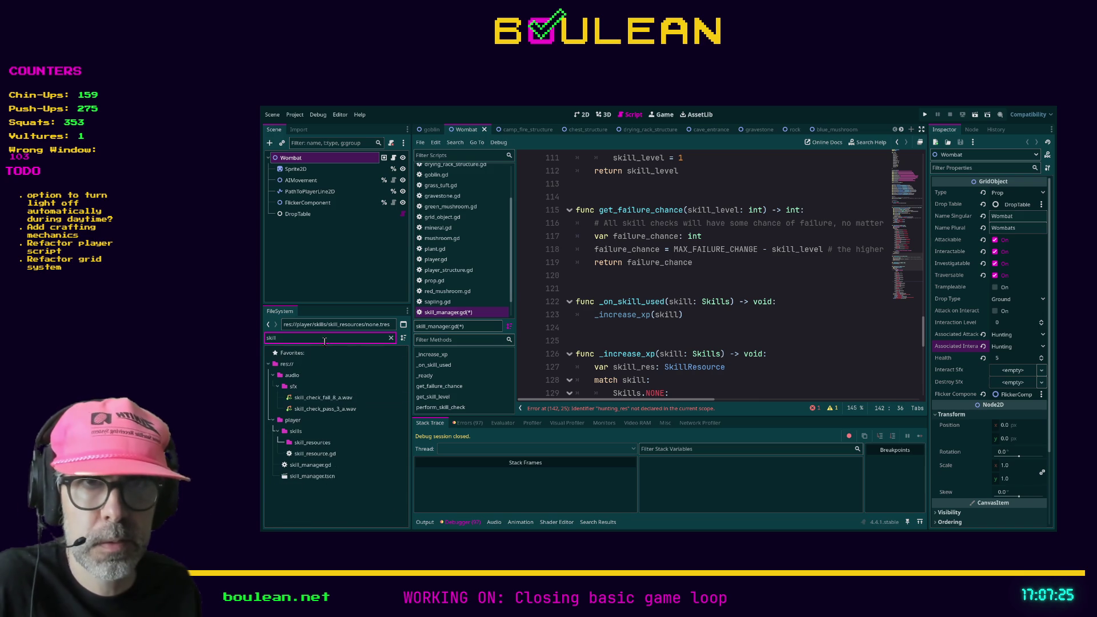
{"action": "left_click", "coordinate": [303, 443]}
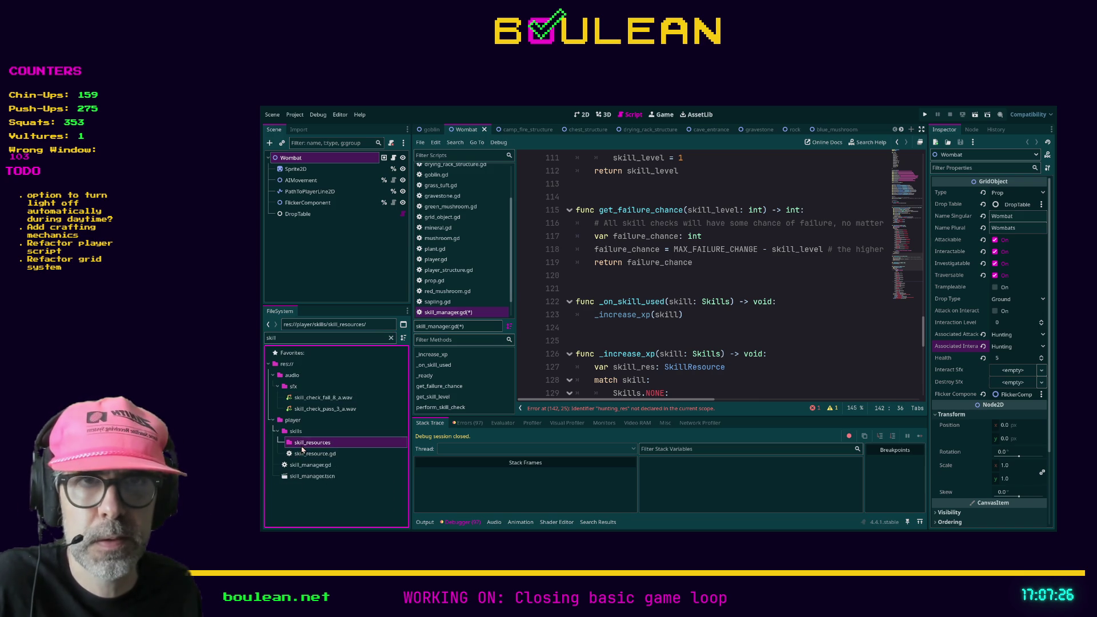
{"action": "left_click", "coordinate": [390, 338]}
{"action": "scroll", "coordinate": [321, 477], "scroll_direction": "down", "scroll_amount": 5}
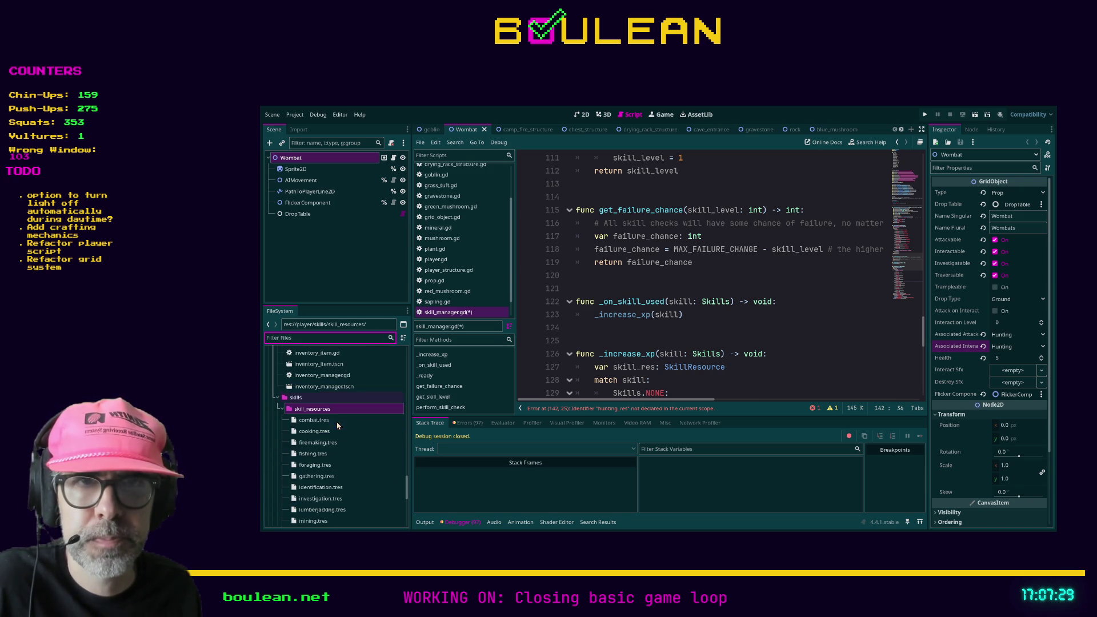
{"action": "left_click", "coordinate": [317, 476]}
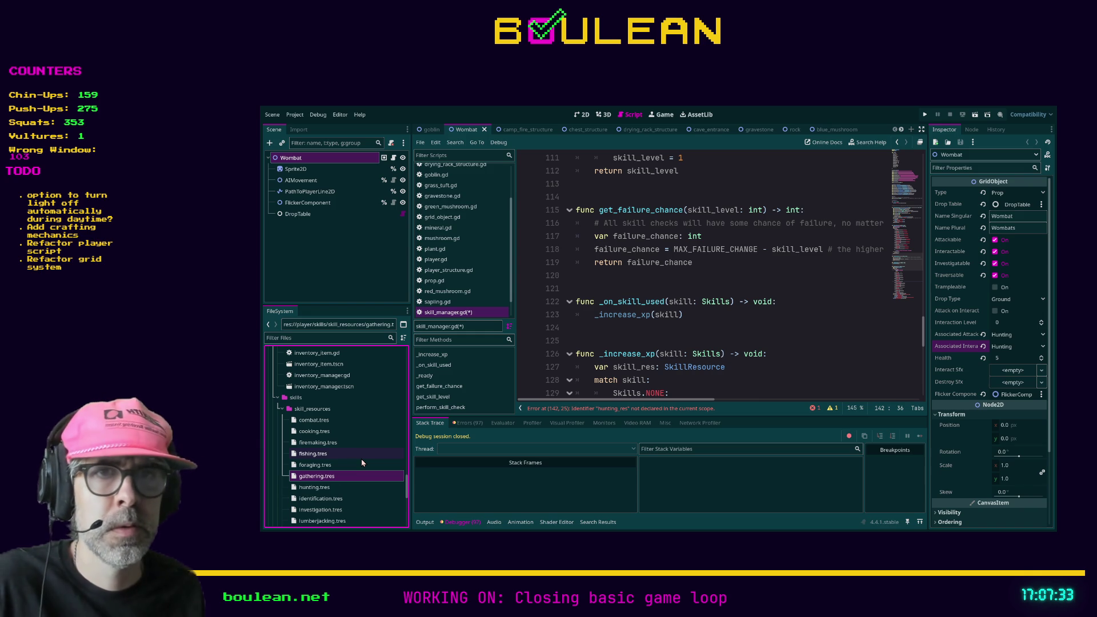
{"action": "left_click", "coordinate": [321, 489]}
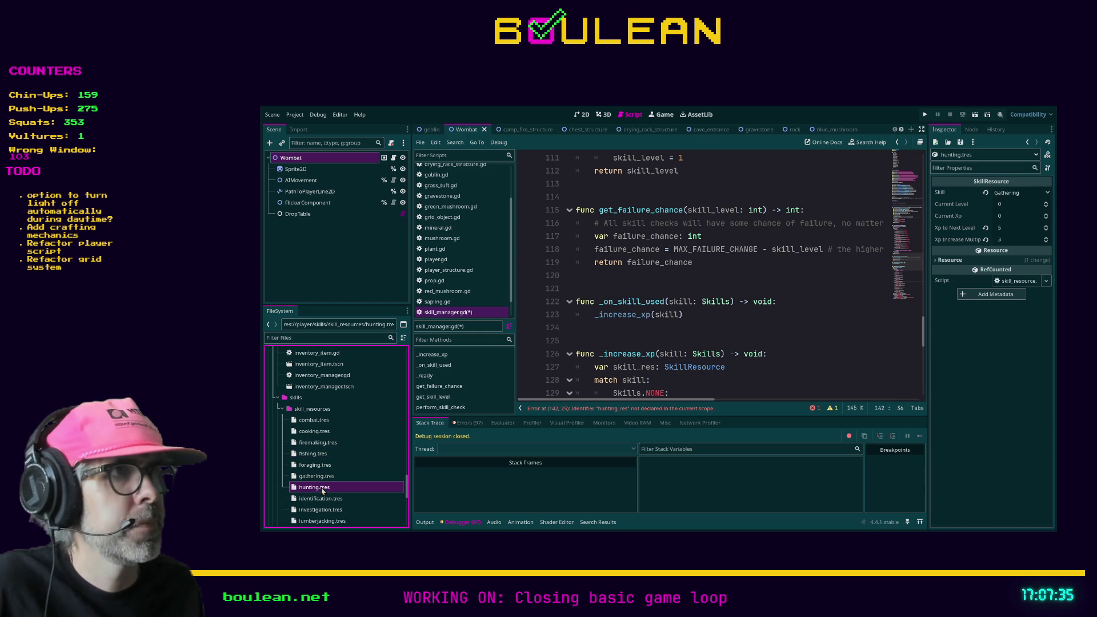
- Scroll skill_manager.gd up to the RESOURCE PATHS constants
{"action": "left_click", "coordinate": [699, 328]}
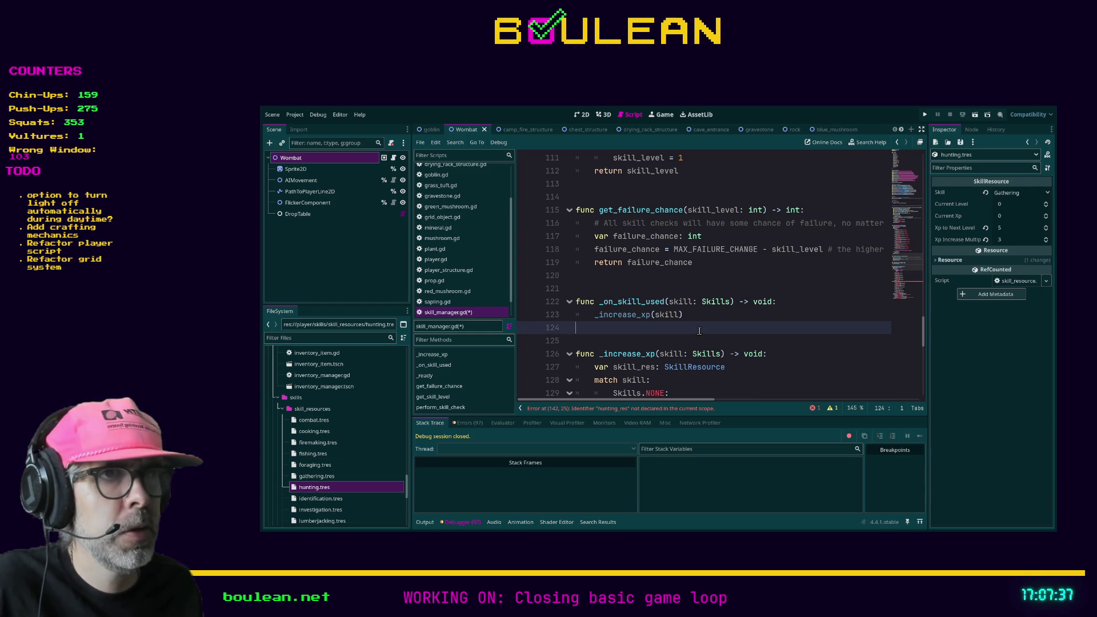
{"action": "scroll", "coordinate": [699, 331], "scroll_direction": "up", "scroll_amount": 20}
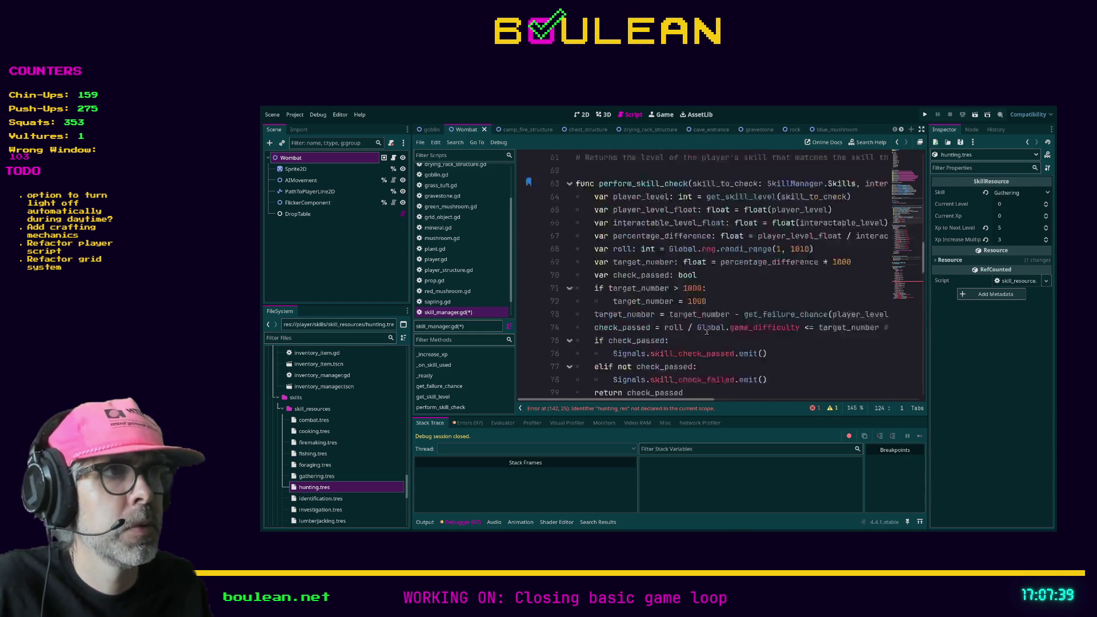
{"action": "scroll", "coordinate": [716, 334], "scroll_direction": "up", "scroll_amount": 5}
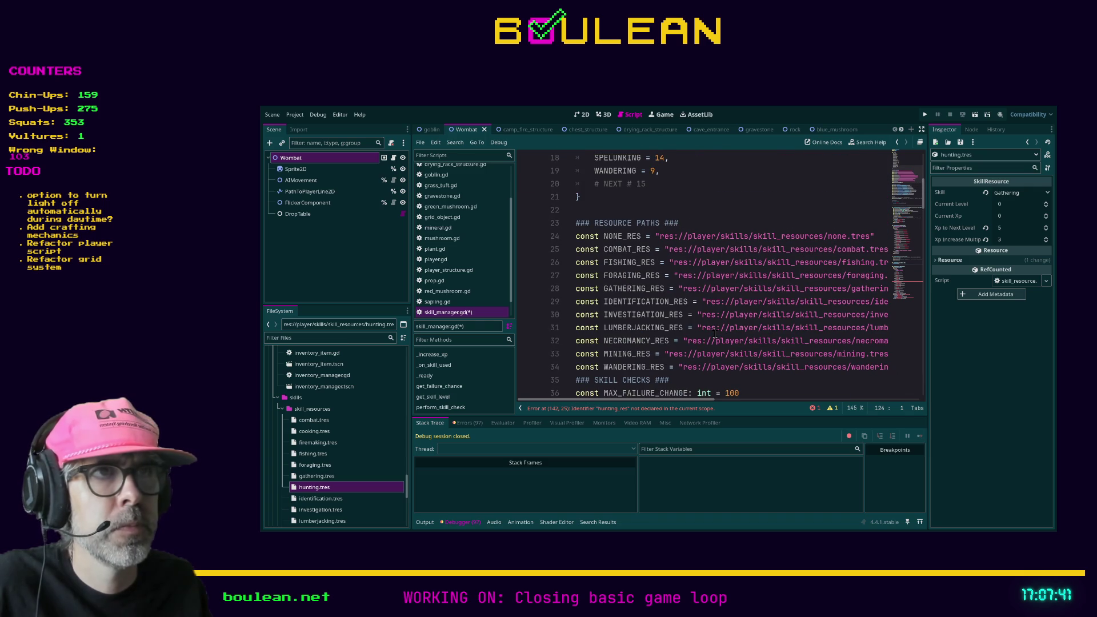